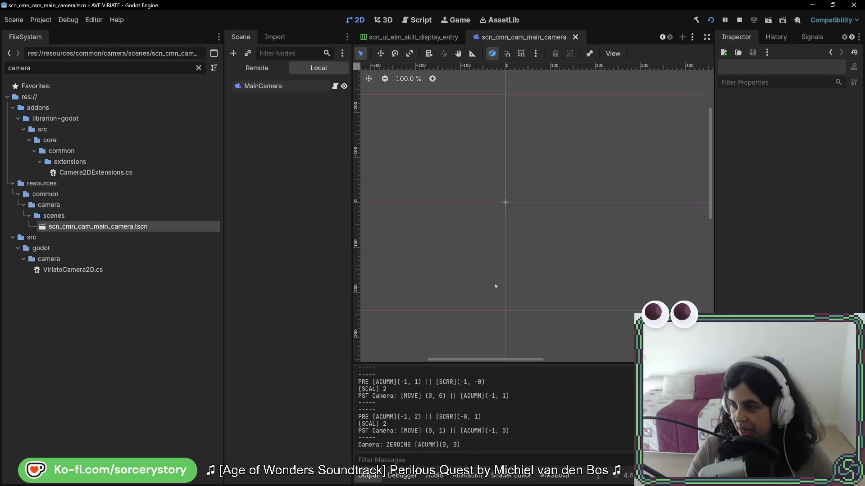
Back in Rider, highlight frameMovement and _cameraAccumulator in StateRegion.cs to see their usages
{"action": "key", "text": "alt+Tab"}
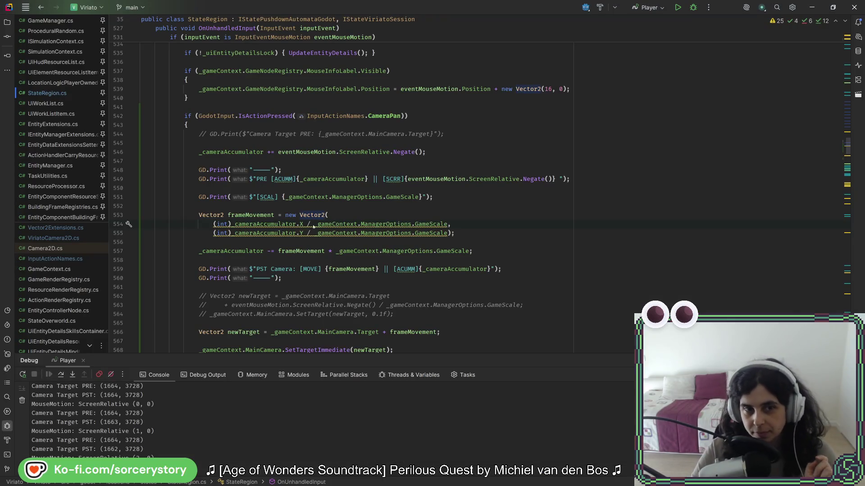
{"action": "double_click", "coordinate": [253, 215]}
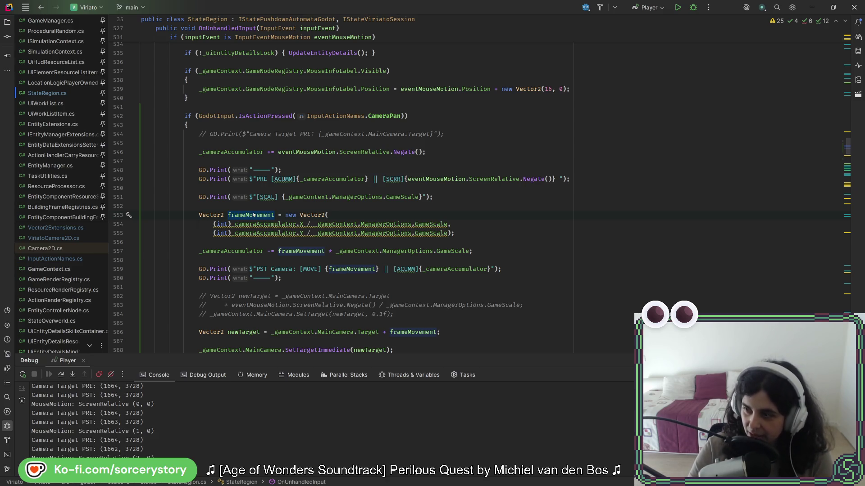
{"action": "double_click", "coordinate": [232, 252]}
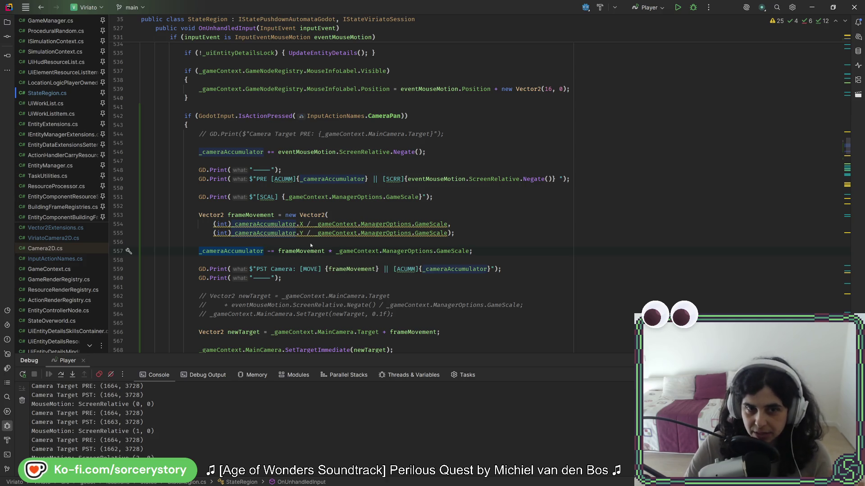
Examine the _gameContext scale division and the accumulator subtraction on lines 554–557
{"action": "left_click", "coordinate": [316, 225]}
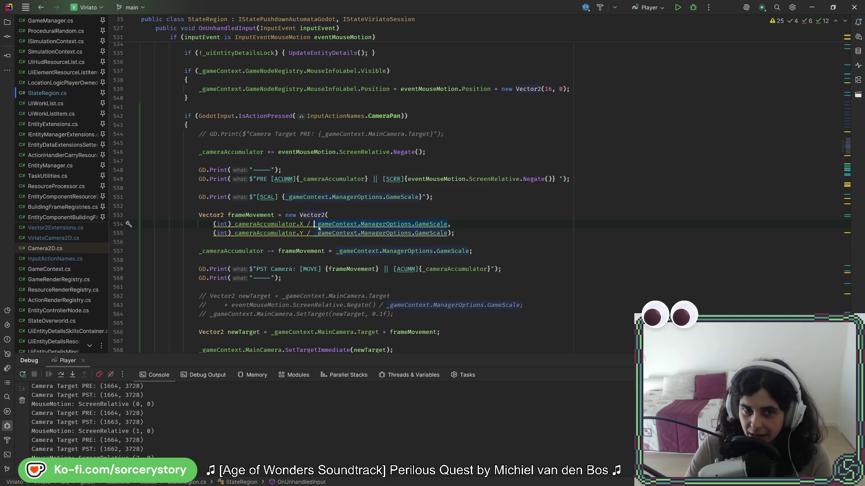
{"action": "left_click_drag", "start_coordinate": [198, 251], "coordinate": [325, 251]}
{"action": "left_click", "coordinate": [278, 251]}
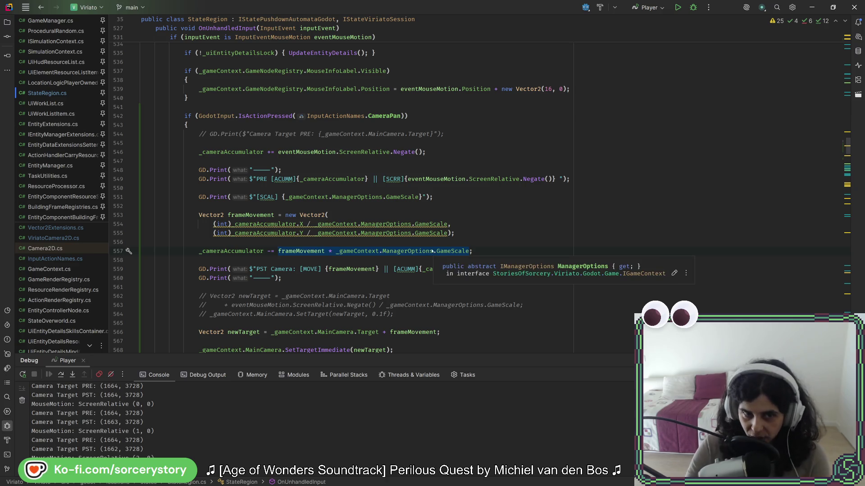
{"action": "left_click", "coordinate": [336, 252]}
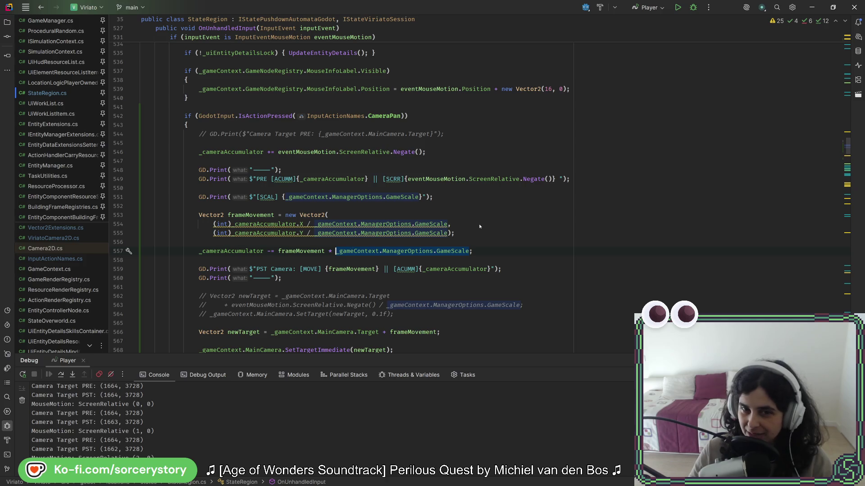
{"action": "key", "text": "ctrl+Left"}
{"action": "key", "text": "ctrl+Left"}
{"action": "key", "text": "ctrl+Left"}
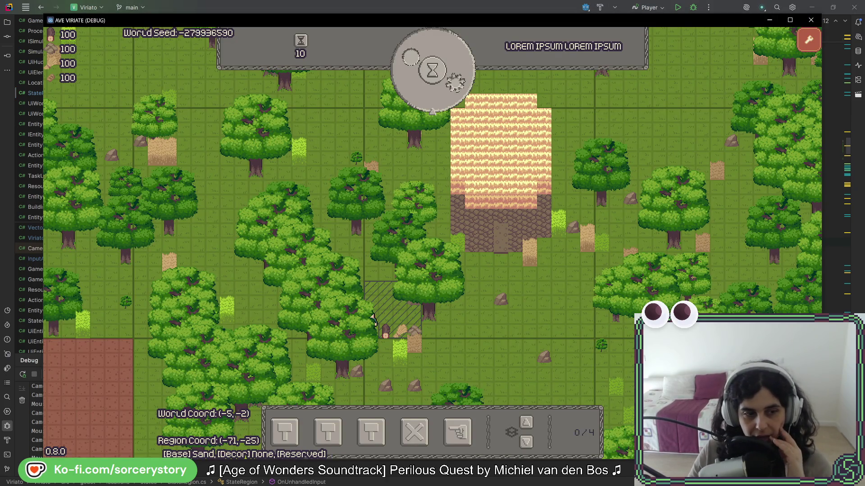
Shrink the AVE VIRIATE game window, then switch it between maximized and restored sizes
{"action": "mouse_move", "coordinate": [43, 459]}
{"action": "left_mouse_down"}
{"action": "mouse_move", "coordinate": [144, 358]}
{"action": "mouse_move", "coordinate": [228, 360]}
{"action": "mouse_move", "coordinate": [205, 383]}
{"action": "left_mouse_up"}
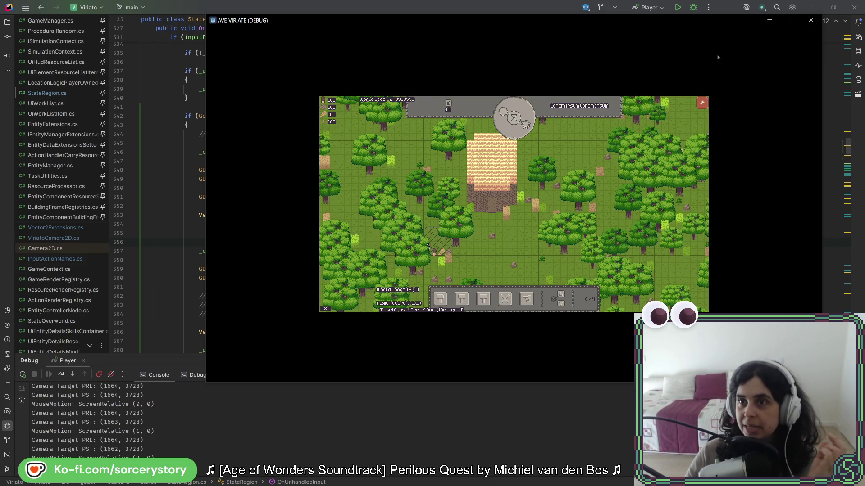
{"action": "left_click", "coordinate": [789, 19]}
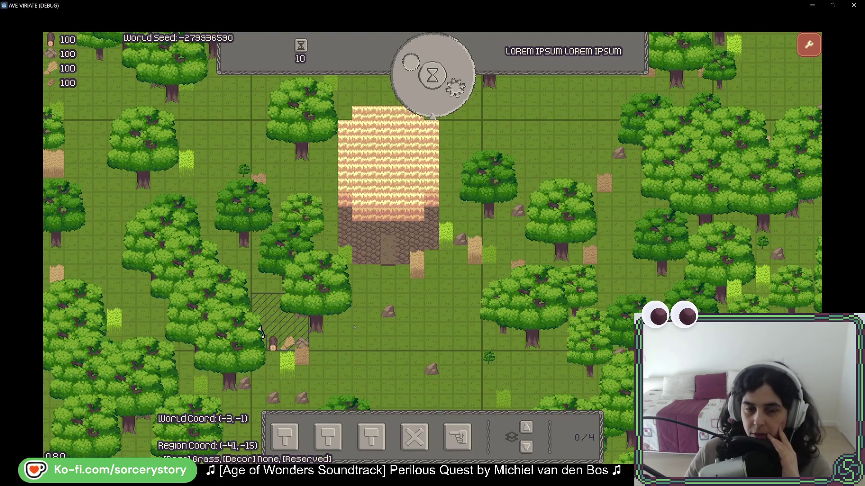
{"action": "left_click", "coordinate": [832, 5]}
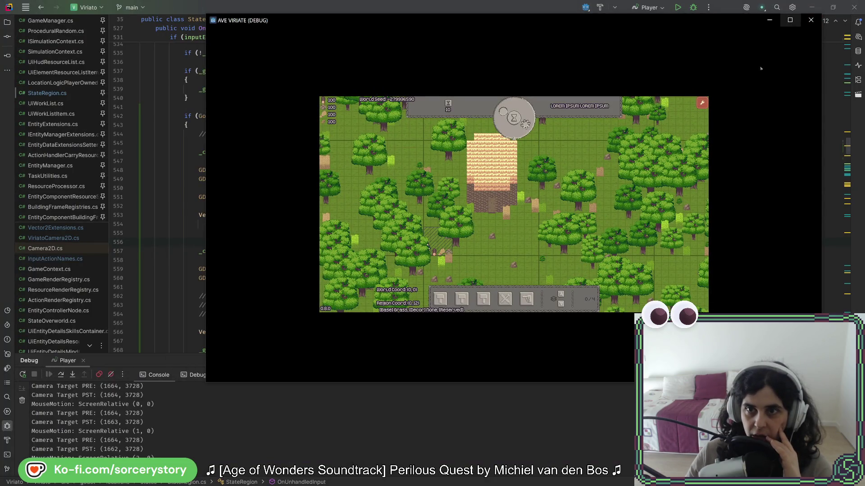
{"action": "left_click", "coordinate": [790, 20]}
Set the game Scale to x1 in the wrench Options dialog and close it
{"action": "left_click", "coordinate": [809, 45]}
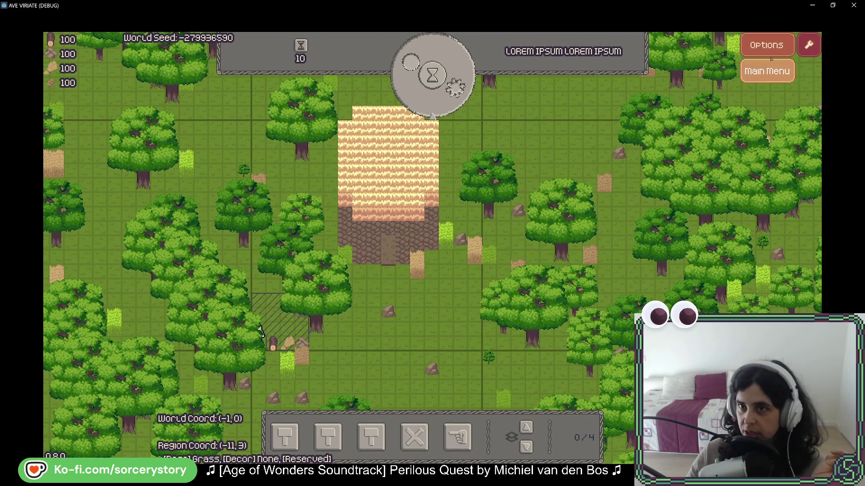
{"action": "left_click", "coordinate": [768, 47]}
{"action": "left_click", "coordinate": [337, 249]}
{"action": "left_click", "coordinate": [341, 272]}
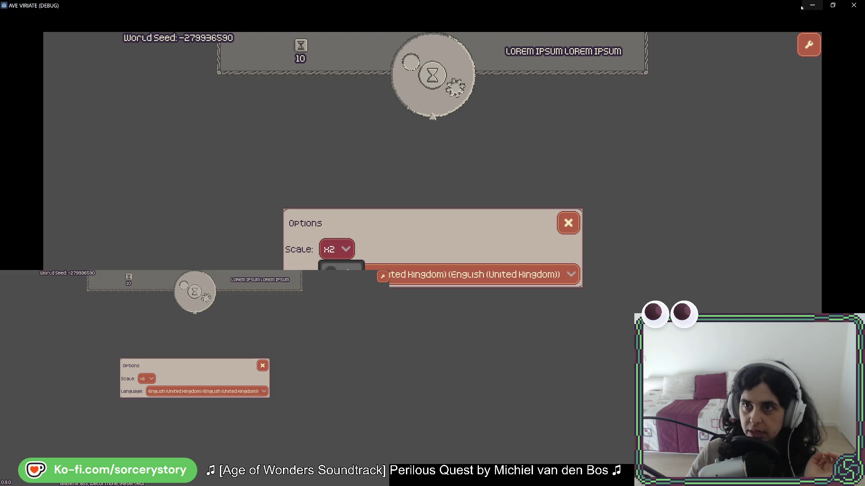
{"action": "left_click", "coordinate": [832, 5]}
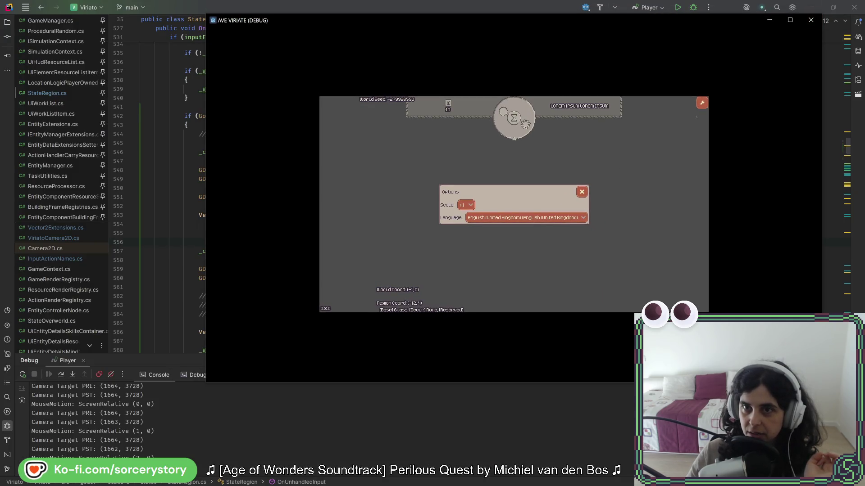
{"action": "left_click", "coordinate": [582, 192]}
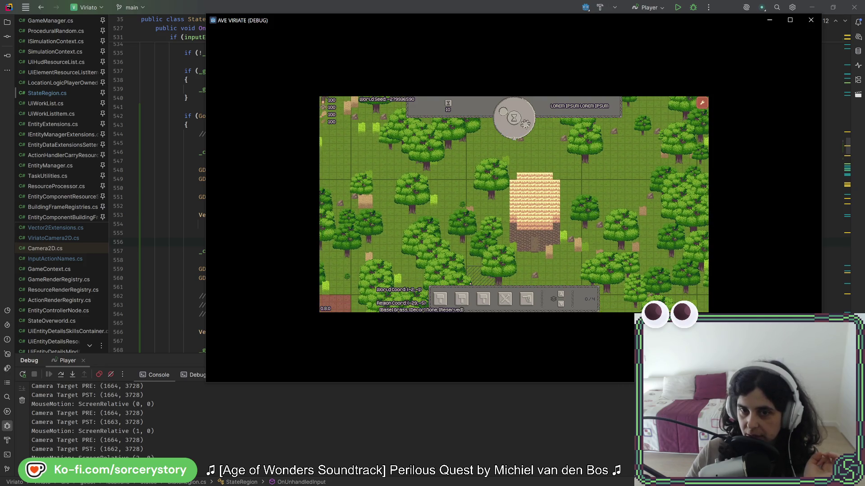
Pan the map in a full-screen window to test camera movement, then close the game
{"action": "left_click", "coordinate": [795, 20]}
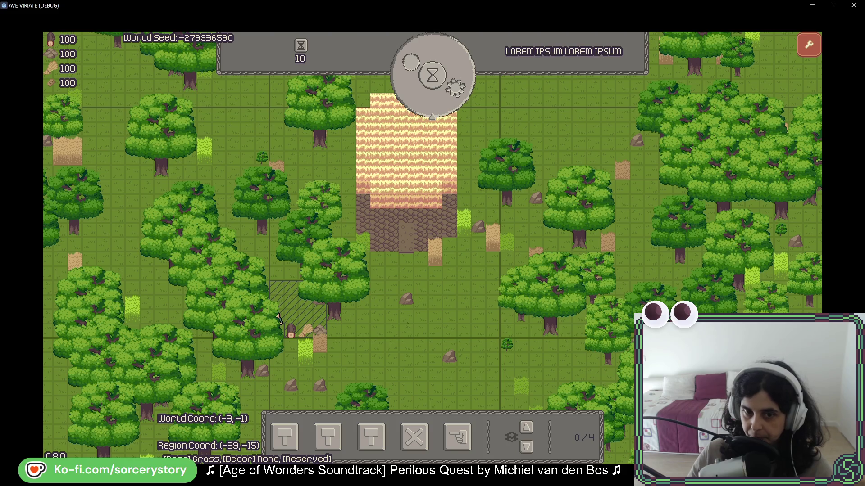
{"action": "mouse_move", "coordinate": [278, 317]}
{"action": "left_mouse_down"}
{"action": "mouse_move", "coordinate": [396, 286]}
{"action": "mouse_move", "coordinate": [269, 301]}
{"action": "mouse_move", "coordinate": [245, 317]}
{"action": "left_mouse_up"}
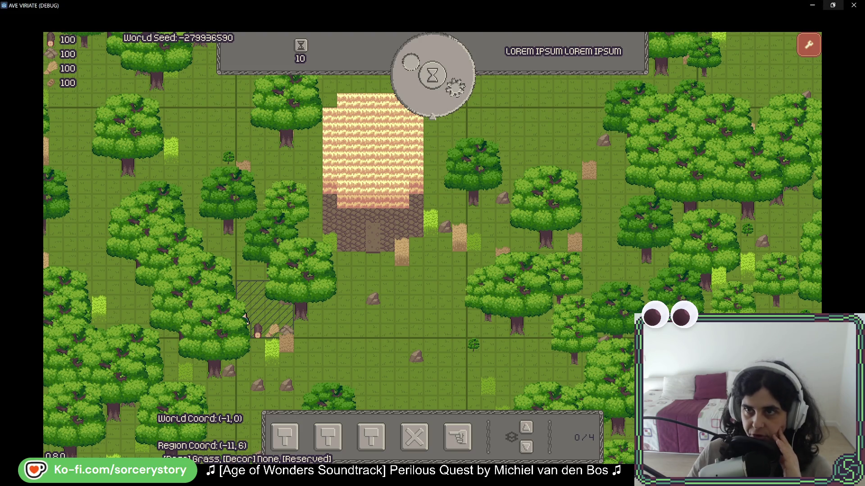
{"action": "left_click", "coordinate": [832, 5]}
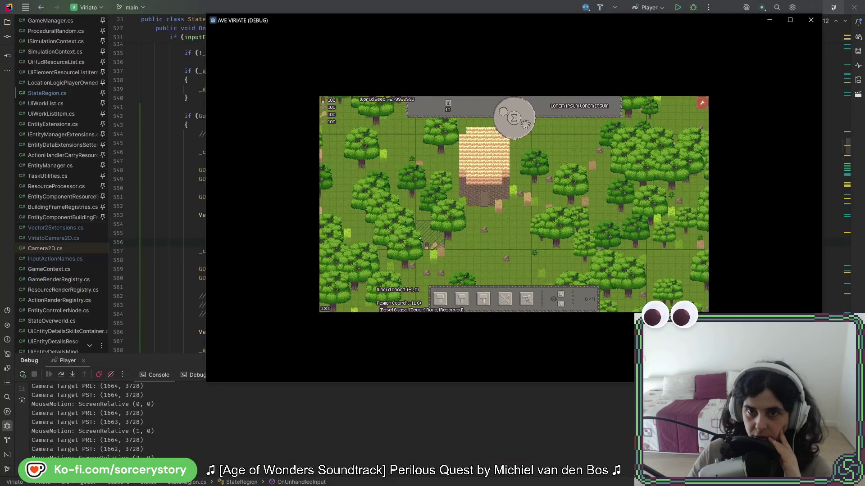
{"action": "left_click", "coordinate": [811, 19]}
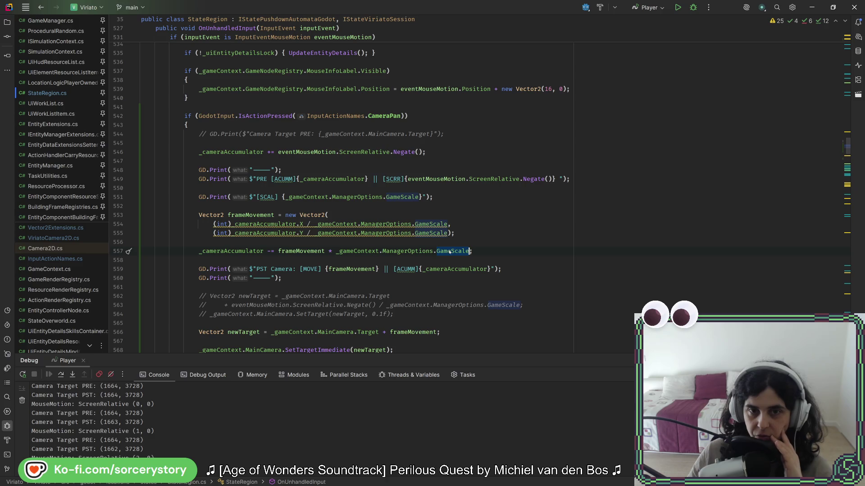
{"action": "double_click", "coordinate": [405, 197]}
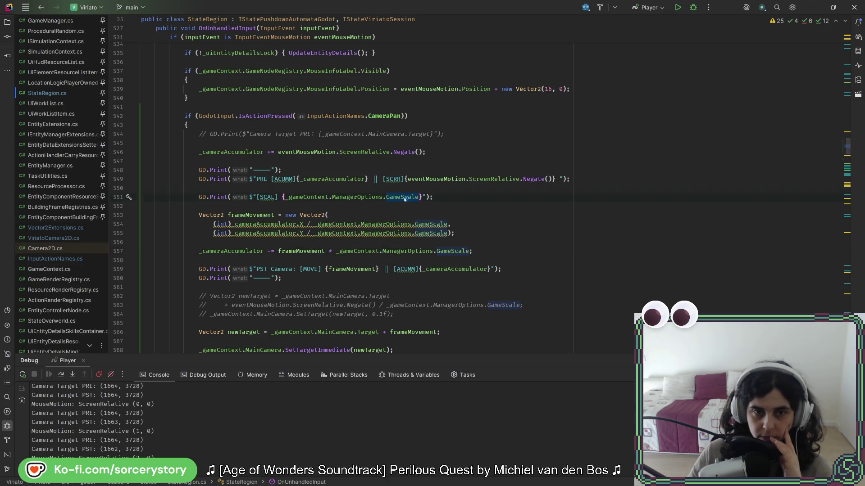
{"action": "mouse_move", "coordinate": [405, 199]}
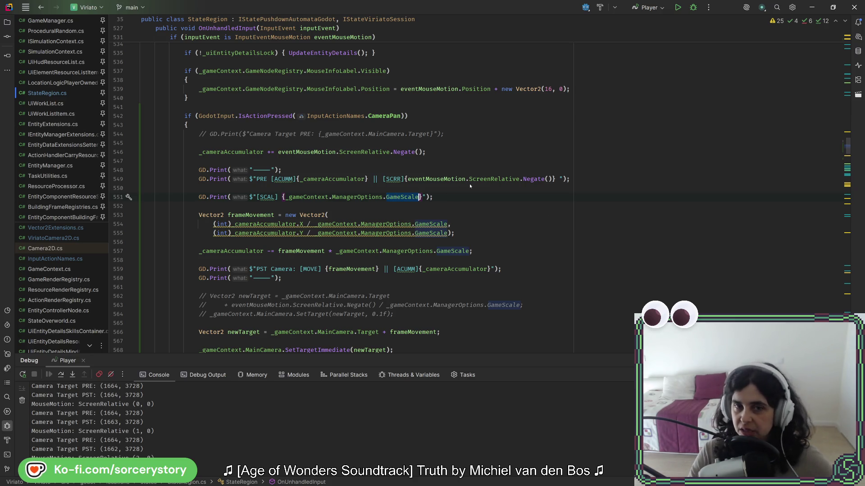
{"action": "key", "text": "alt+Tab"}
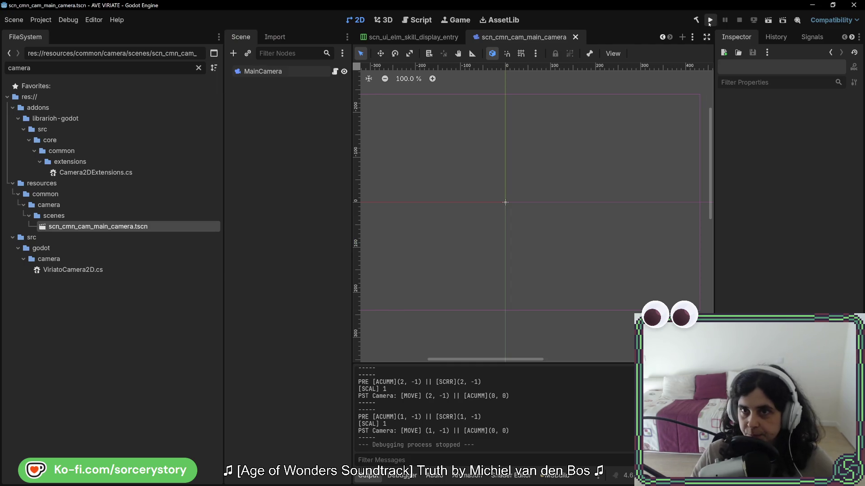
Run the project, start a New Game, maximize the game window and visit the Player Settlement
{"action": "left_click", "coordinate": [710, 21]}
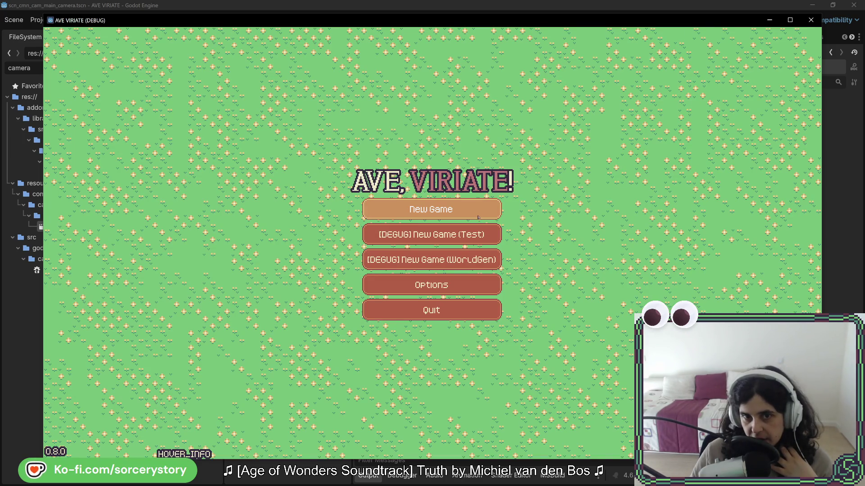
{"action": "left_click", "coordinate": [477, 219]}
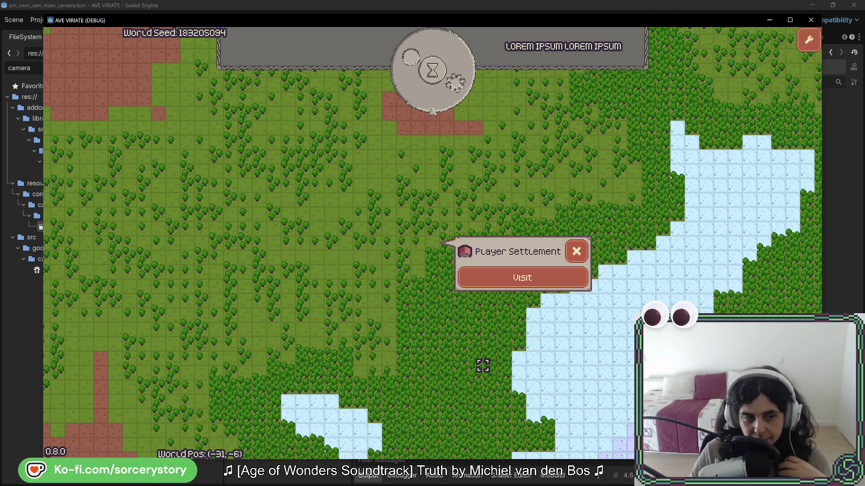
{"action": "left_click_drag", "start_coordinate": [44, 460], "coordinate": [577, 182]}
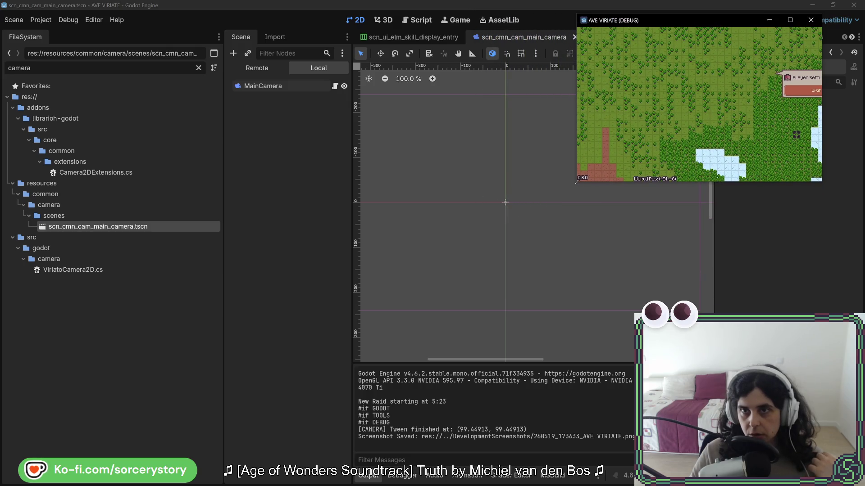
{"action": "left_click_drag", "start_coordinate": [699, 23], "coordinate": [309, 225]}
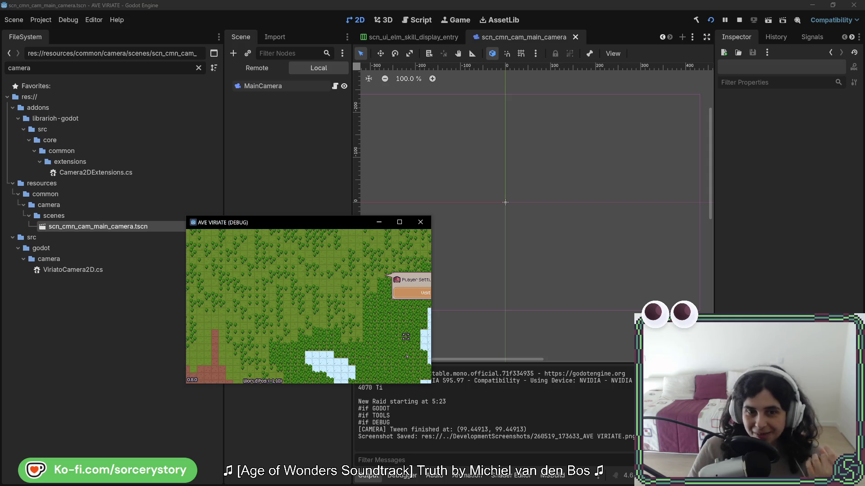
{"action": "left_click", "coordinate": [399, 223]}
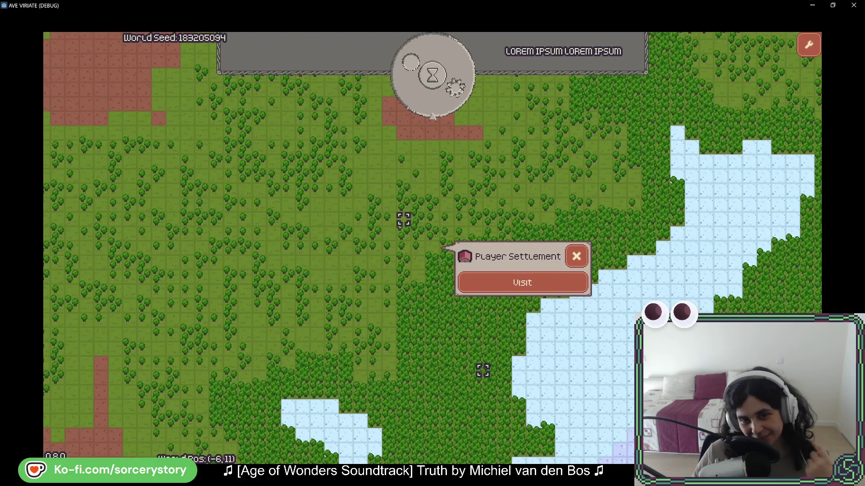
{"action": "left_click", "coordinate": [496, 282]}
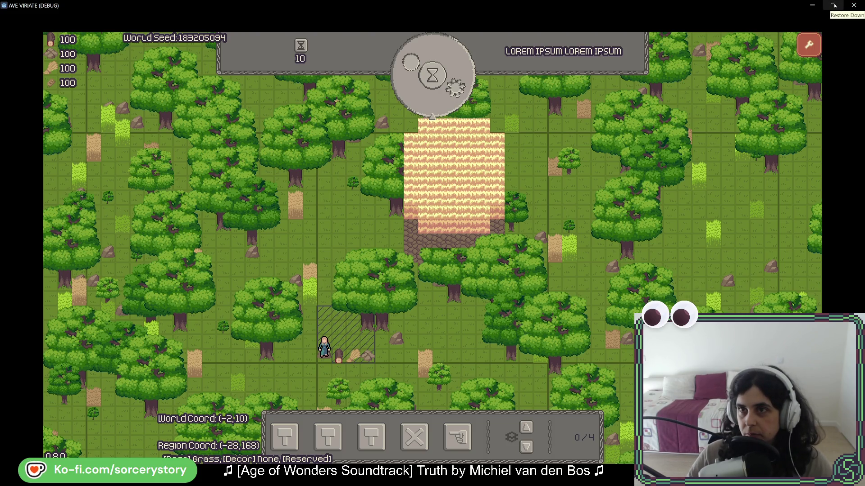
{"action": "left_click", "coordinate": [833, 6]}
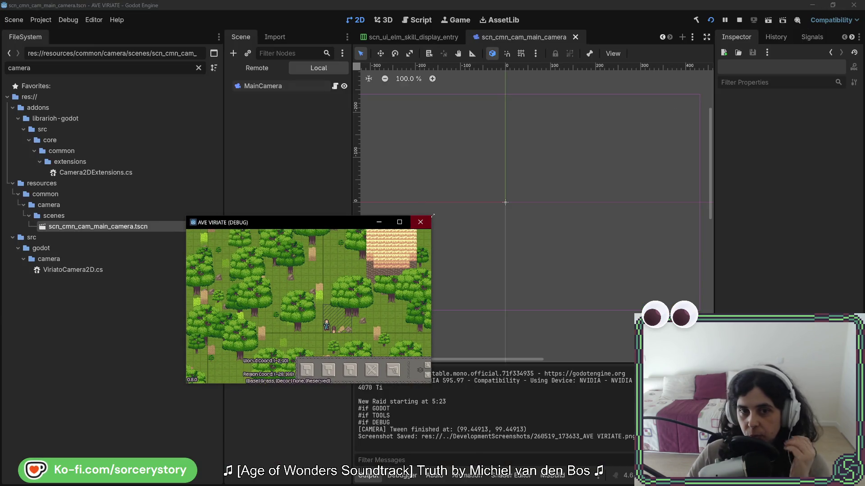
{"action": "mouse_move", "coordinate": [433, 216]}
{"action": "left_mouse_down"}
{"action": "mouse_move", "coordinate": [658, 108]}
{"action": "mouse_move", "coordinate": [591, 142]}
{"action": "left_mouse_up"}
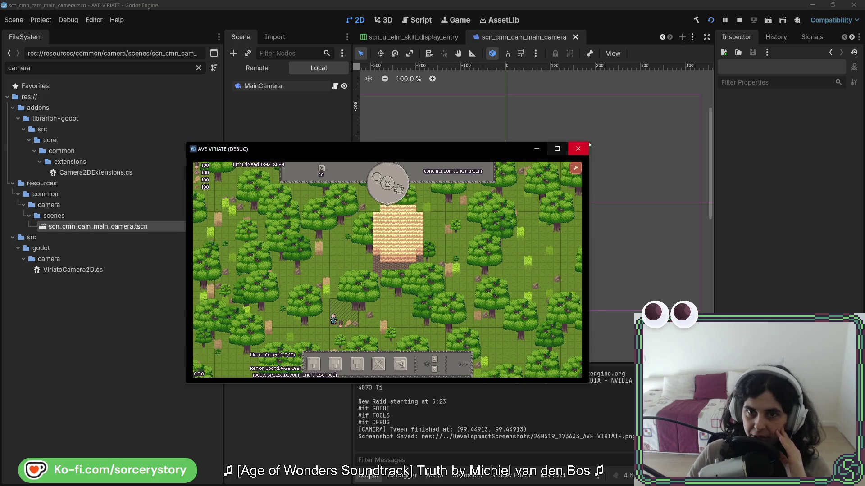
{"action": "mouse_move", "coordinate": [588, 143]}
{"action": "left_mouse_down"}
{"action": "mouse_move", "coordinate": [356, 281]}
{"action": "mouse_move", "coordinate": [234, 379]}
{"action": "mouse_move", "coordinate": [531, 198]}
{"action": "mouse_move", "coordinate": [696, 112]}
{"action": "mouse_move", "coordinate": [577, 156]}
{"action": "left_mouse_up"}
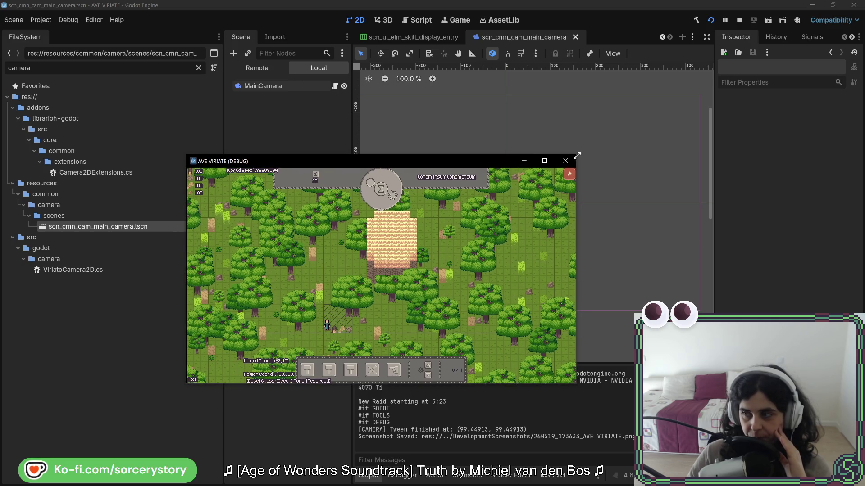
{"action": "left_click", "coordinate": [544, 160]}
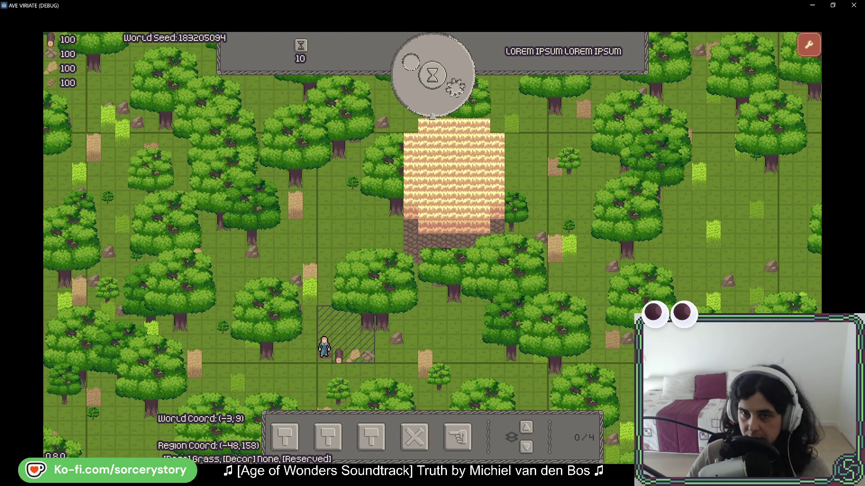
{"action": "left_click", "coordinate": [832, 5]}
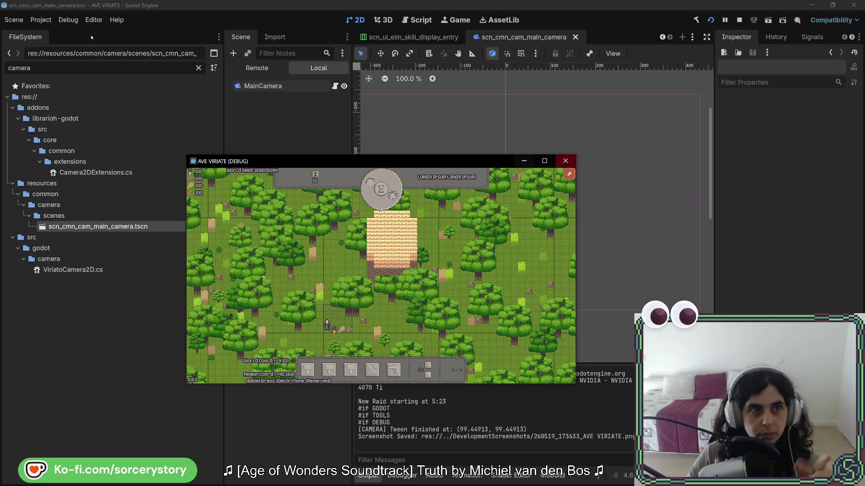
{"action": "left_click", "coordinate": [33, 21]}
Open Project Settings on the General tab at the Display > Window page
{"action": "left_click", "coordinate": [45, 33]}
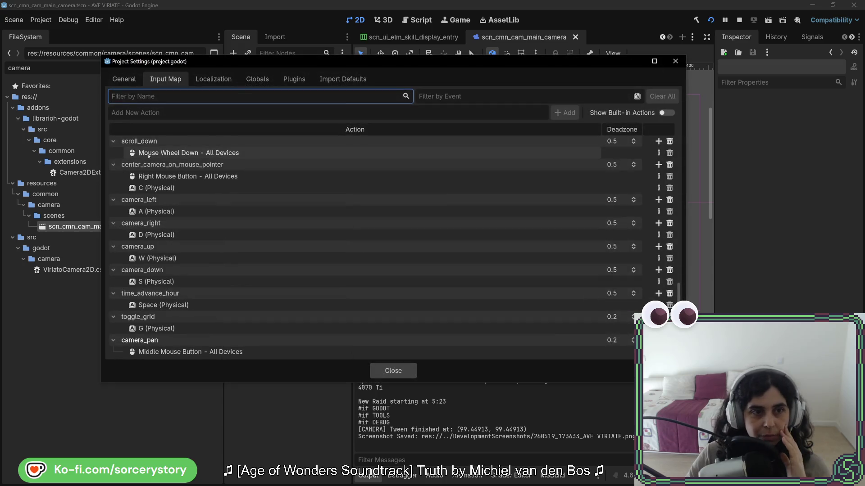
{"action": "left_click", "coordinate": [130, 83]}
{"action": "left_click", "coordinate": [140, 204]}
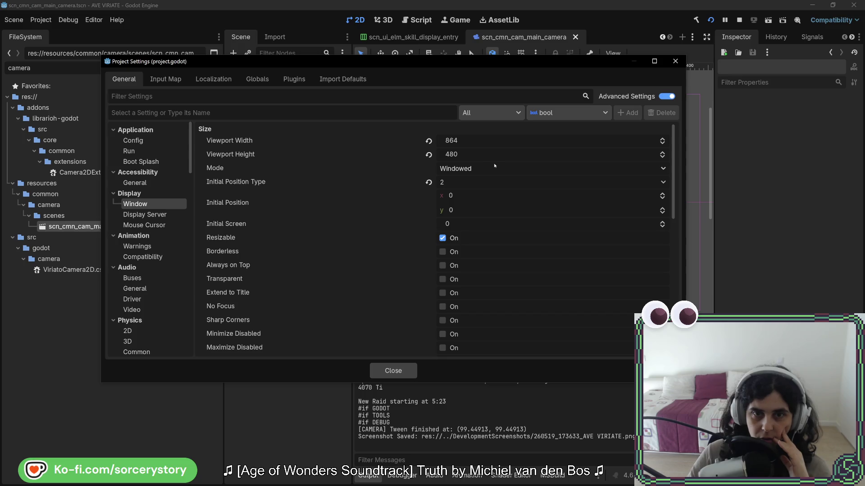
Review the Stretch, scale and frame pacing options further down the Window page
{"action": "scroll", "coordinate": [494, 165], "scroll_direction": "down", "scroll_amount": 1}
{"action": "scroll", "coordinate": [495, 166], "scroll_direction": "down", "scroll_amount": 1}
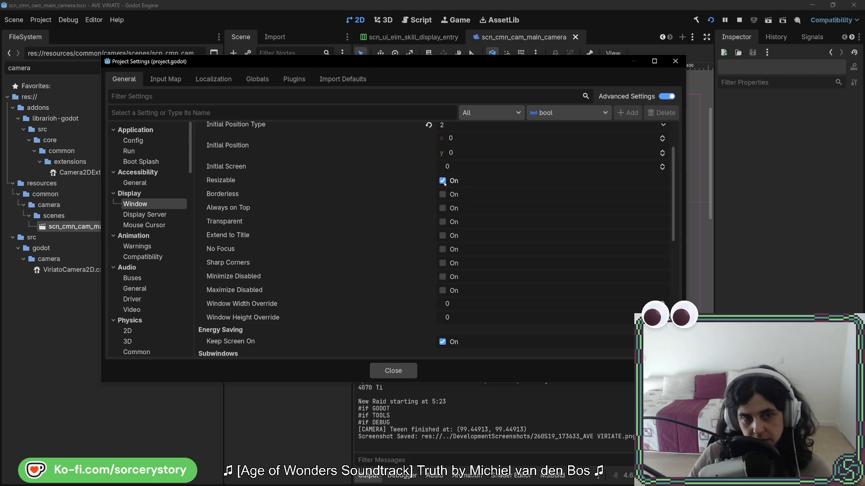
{"action": "scroll", "coordinate": [444, 184], "scroll_direction": "down", "scroll_amount": 3}
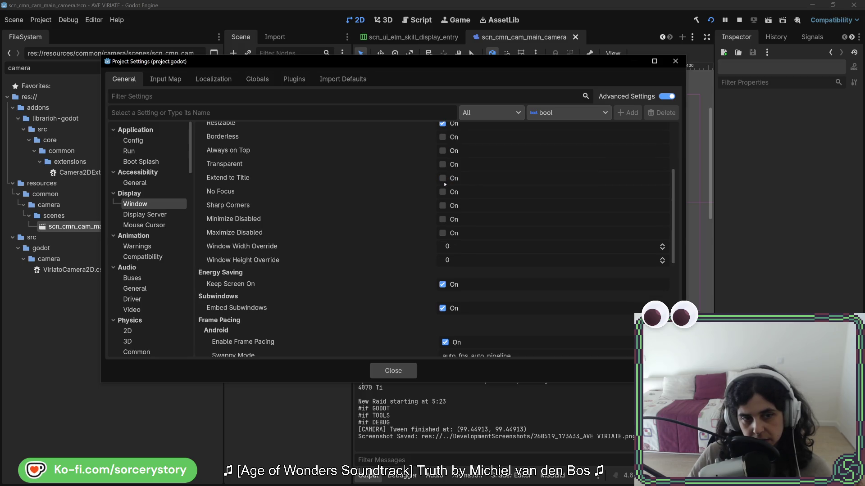
{"action": "scroll", "coordinate": [444, 184], "scroll_direction": "down", "scroll_amount": 2}
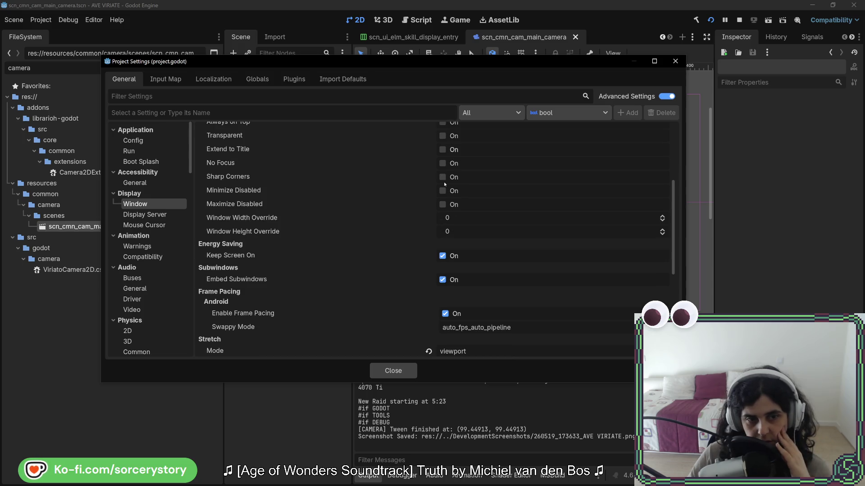
{"action": "scroll", "coordinate": [445, 184], "scroll_direction": "down", "scroll_amount": 2}
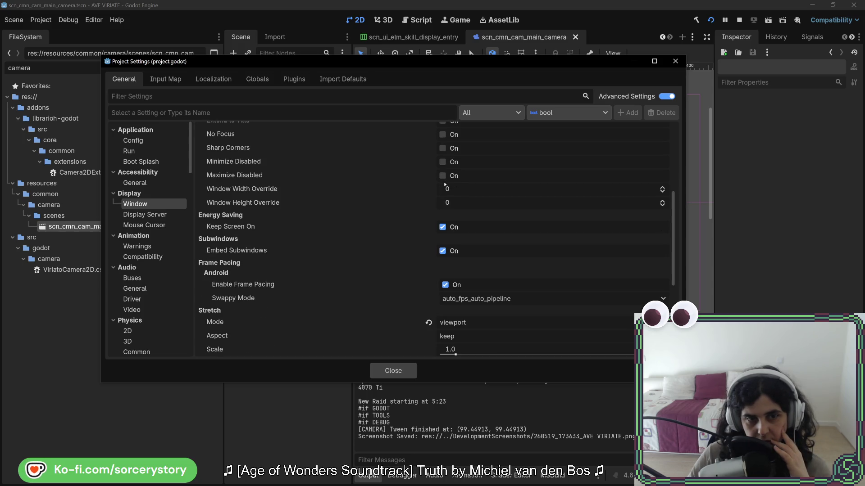
{"action": "scroll", "coordinate": [444, 184], "scroll_direction": "down", "scroll_amount": 2}
{"action": "scroll", "coordinate": [444, 184], "scroll_direction": "down", "scroll_amount": 4}
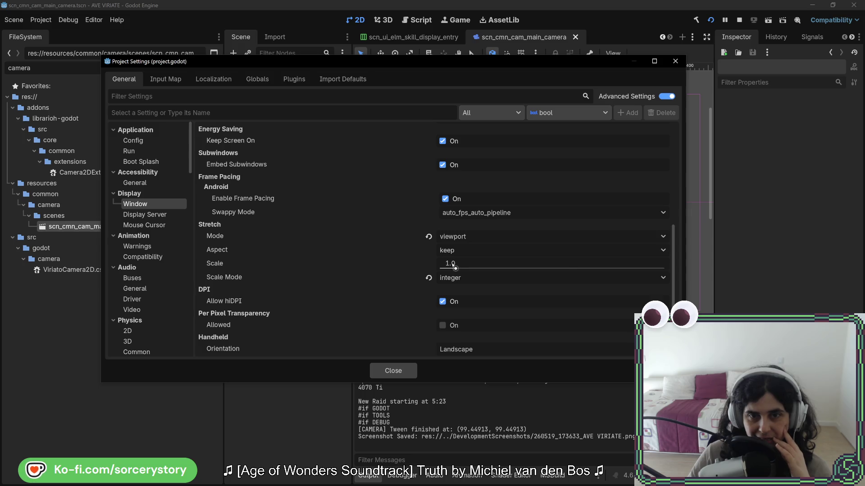
{"action": "mouse_move", "coordinate": [452, 265]}
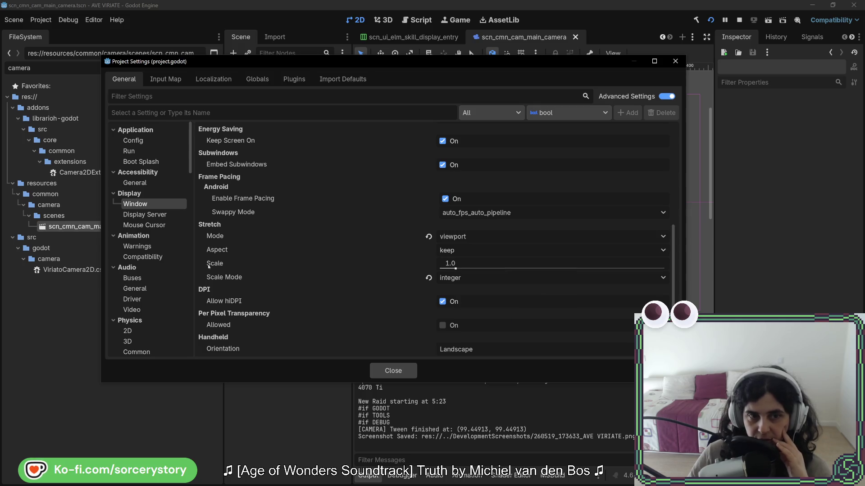
{"action": "mouse_move", "coordinate": [208, 266]}
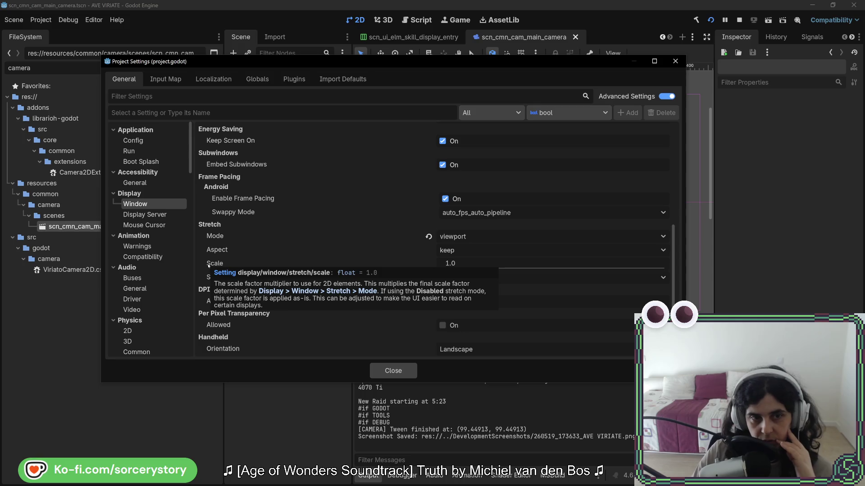
{"action": "mouse_move", "coordinate": [220, 239]}
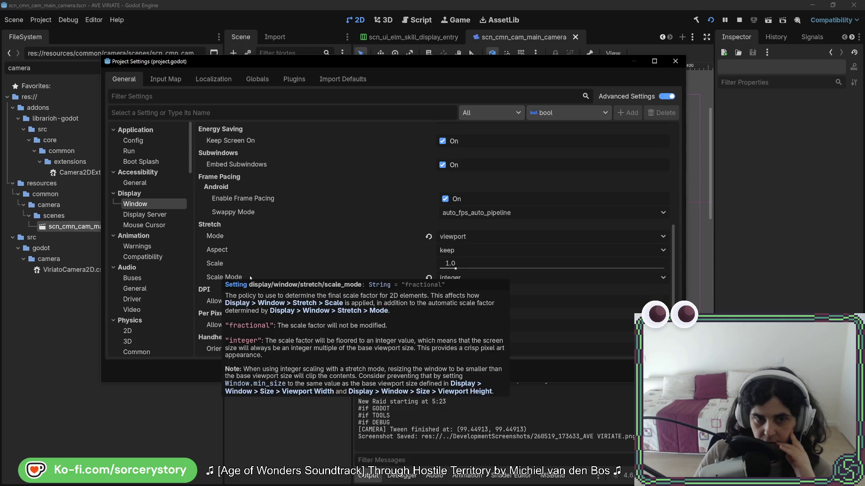
{"action": "mouse_move", "coordinate": [227, 278]}
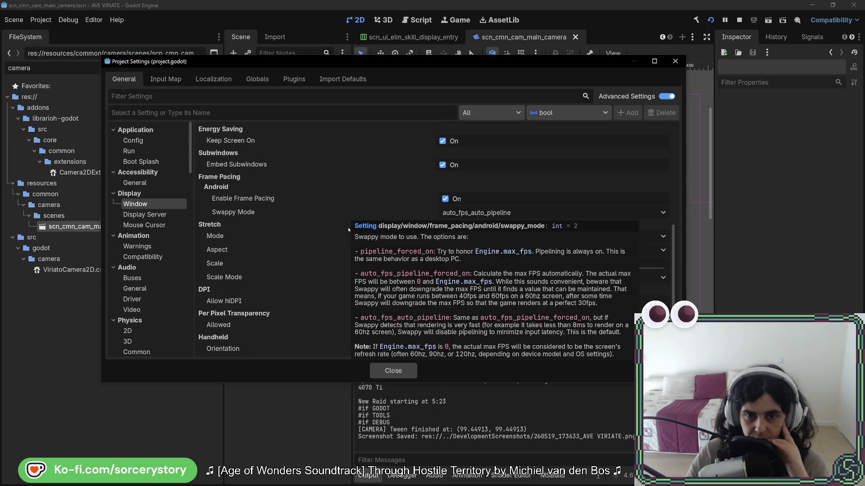
{"action": "scroll", "coordinate": [290, 251], "scroll_direction": "up", "scroll_amount": 5}
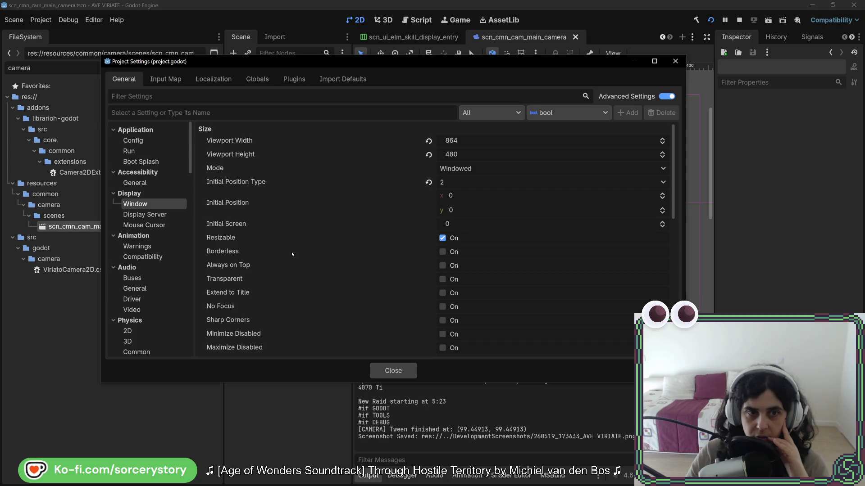
Look over the remaining Window settings, then show the Display Server driver options
{"action": "scroll", "coordinate": [279, 210], "scroll_direction": "down", "scroll_amount": 6}
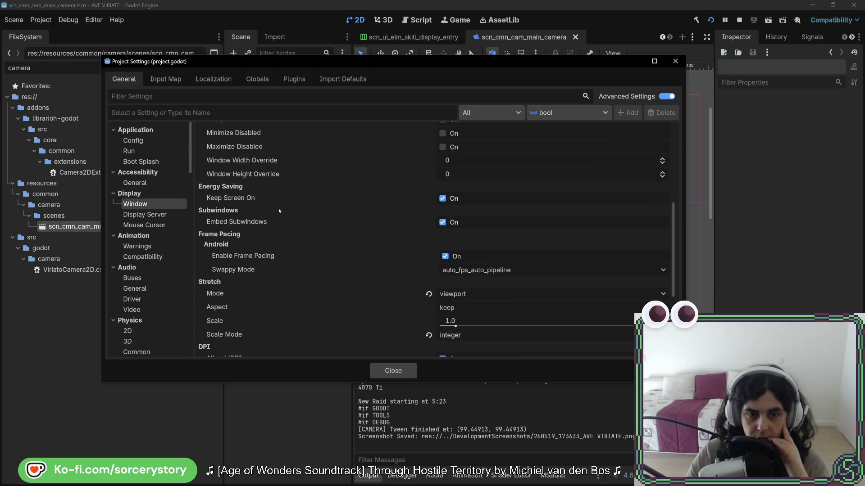
{"action": "scroll", "coordinate": [279, 211], "scroll_direction": "down", "scroll_amount": 2}
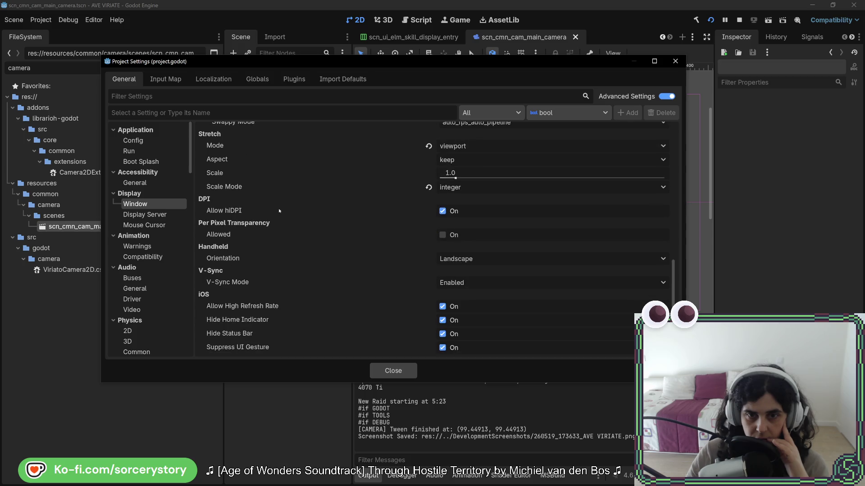
{"action": "scroll", "coordinate": [279, 211], "scroll_direction": "up", "scroll_amount": 3}
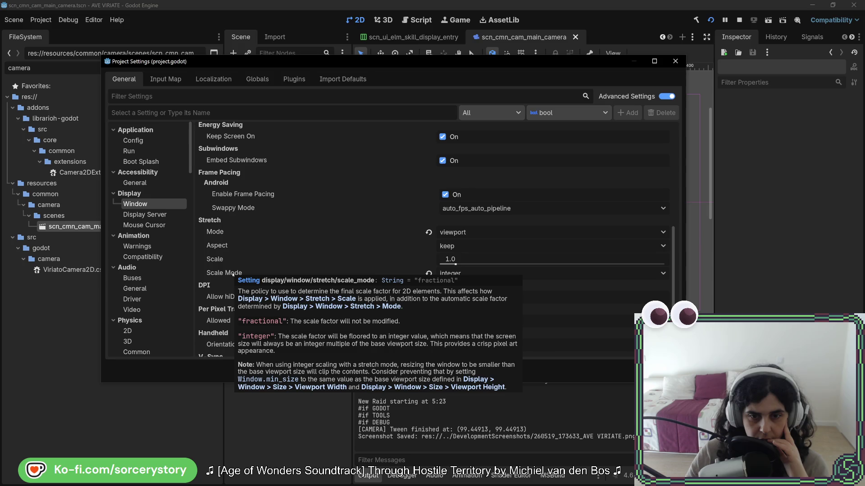
{"action": "scroll", "coordinate": [233, 274], "scroll_direction": "up", "scroll_amount": 4}
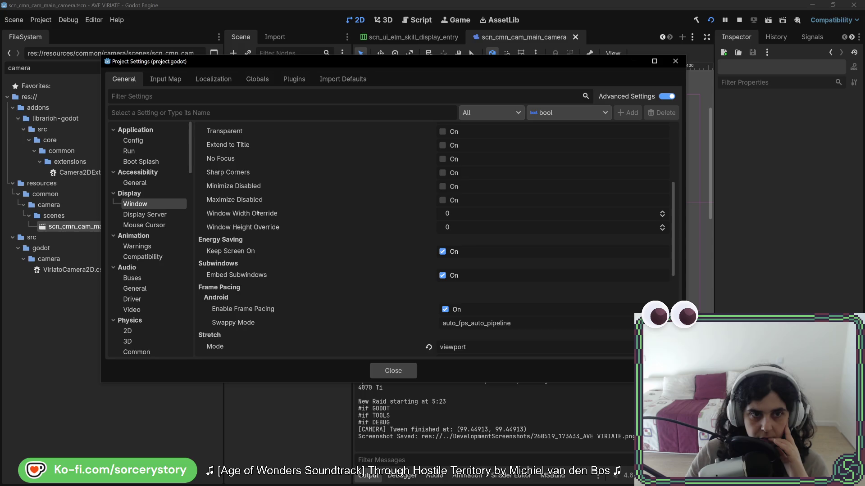
{"action": "scroll", "coordinate": [242, 197], "scroll_direction": "up", "scroll_amount": 5}
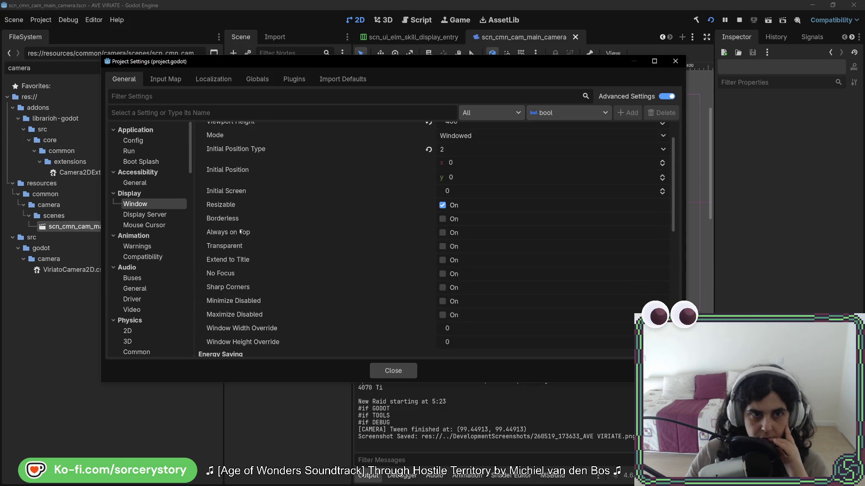
{"action": "scroll", "coordinate": [240, 231], "scroll_direction": "down", "scroll_amount": 5}
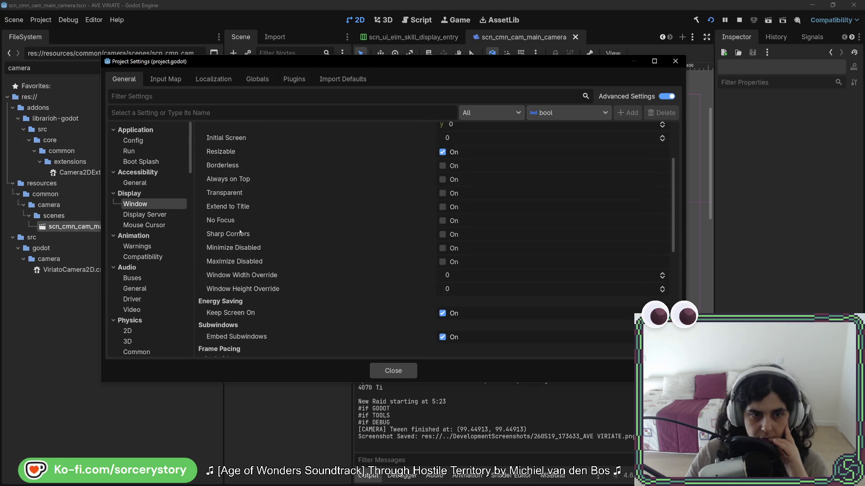
{"action": "scroll", "coordinate": [240, 232], "scroll_direction": "down", "scroll_amount": 5}
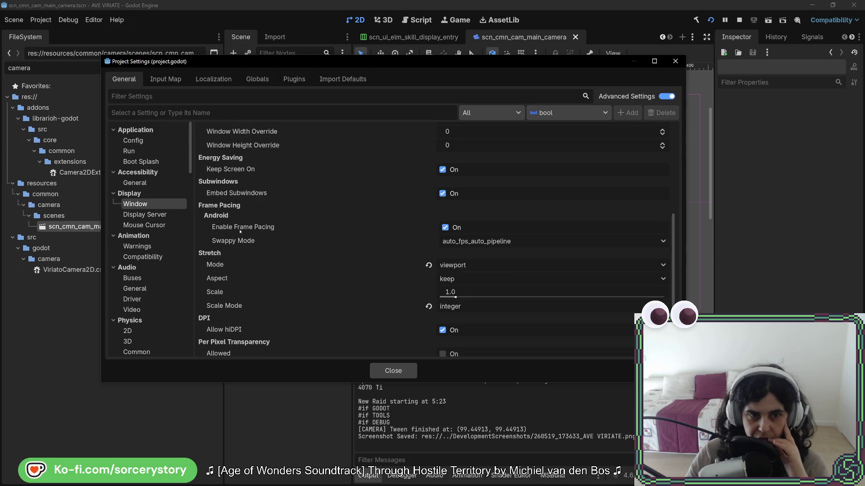
{"action": "scroll", "coordinate": [240, 232], "scroll_direction": "down", "scroll_amount": 2}
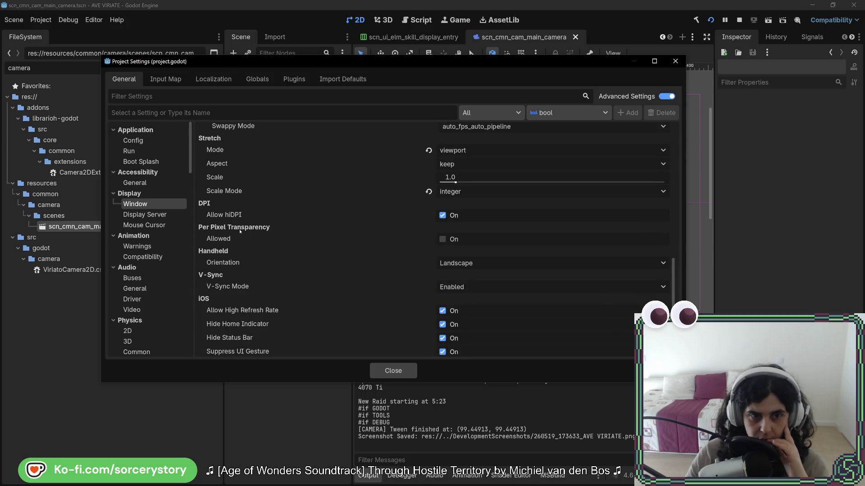
{"action": "scroll", "coordinate": [240, 231], "scroll_direction": "down", "scroll_amount": 1}
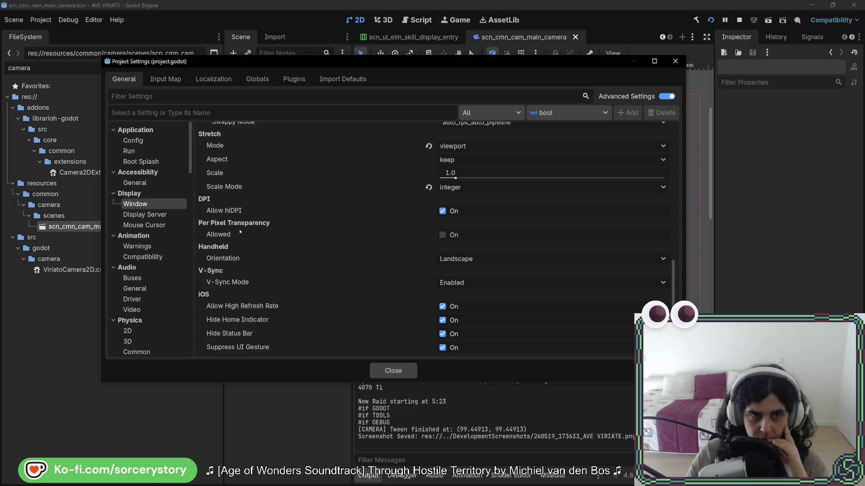
{"action": "left_click", "coordinate": [146, 215]}
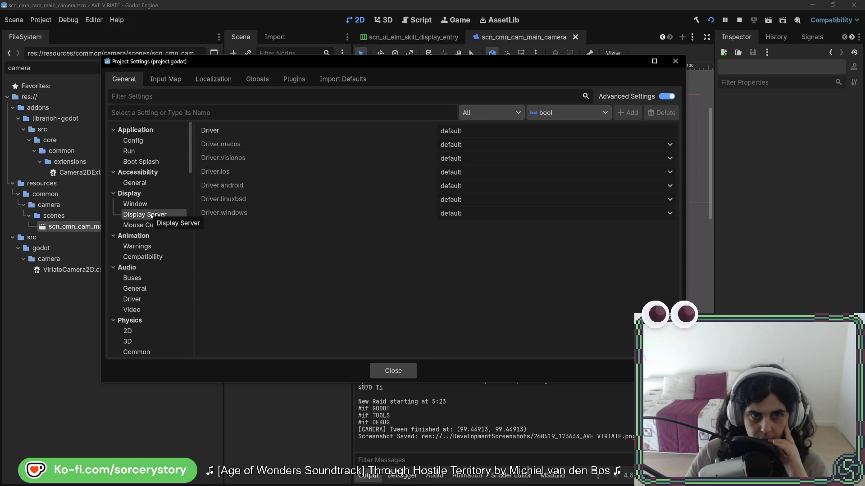
Return to Display > Window and review its size and stretch settings, including Scale Mode
{"action": "left_click", "coordinate": [152, 225]}
{"action": "left_click", "coordinate": [150, 207]}
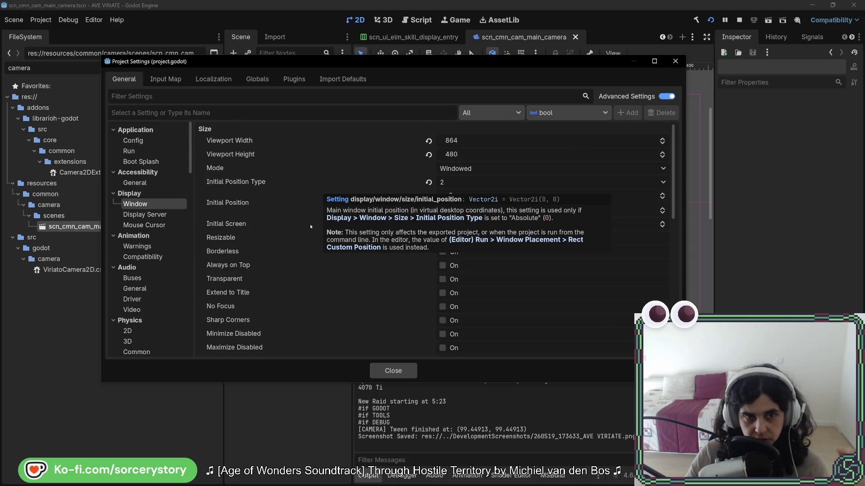
{"action": "scroll", "coordinate": [229, 258], "scroll_direction": "down", "scroll_amount": 2}
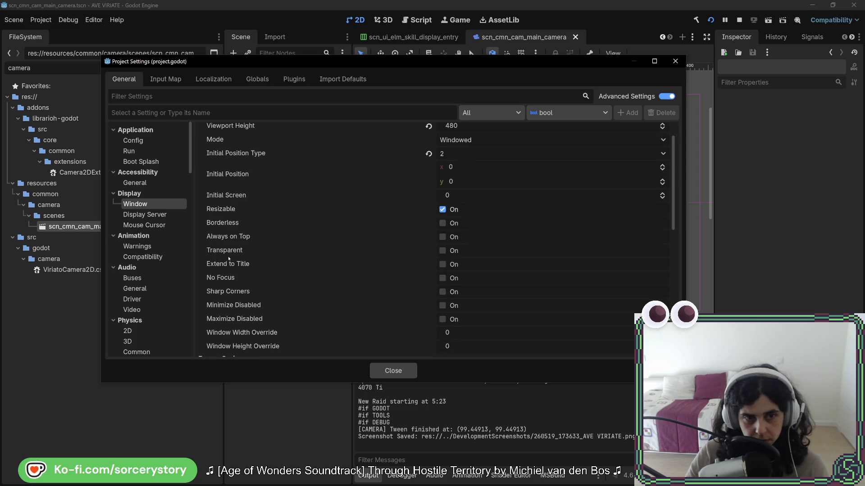
{"action": "scroll", "coordinate": [228, 259], "scroll_direction": "down", "scroll_amount": 3}
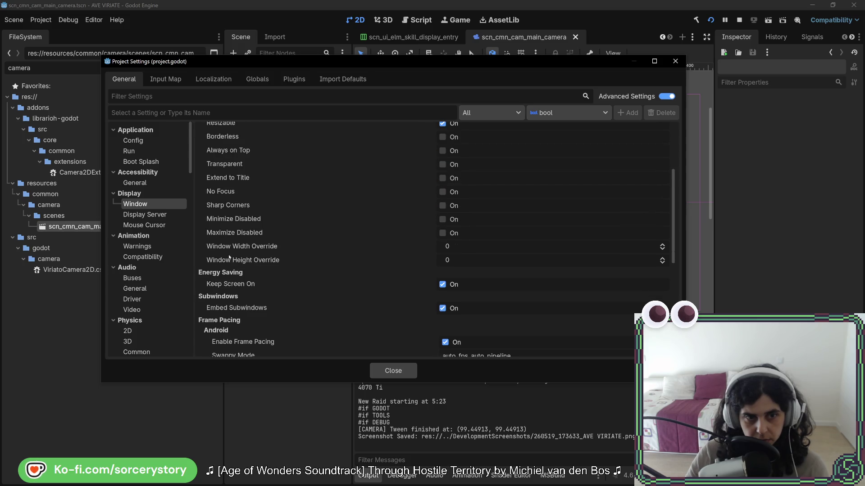
{"action": "scroll", "coordinate": [229, 258], "scroll_direction": "down", "scroll_amount": 3}
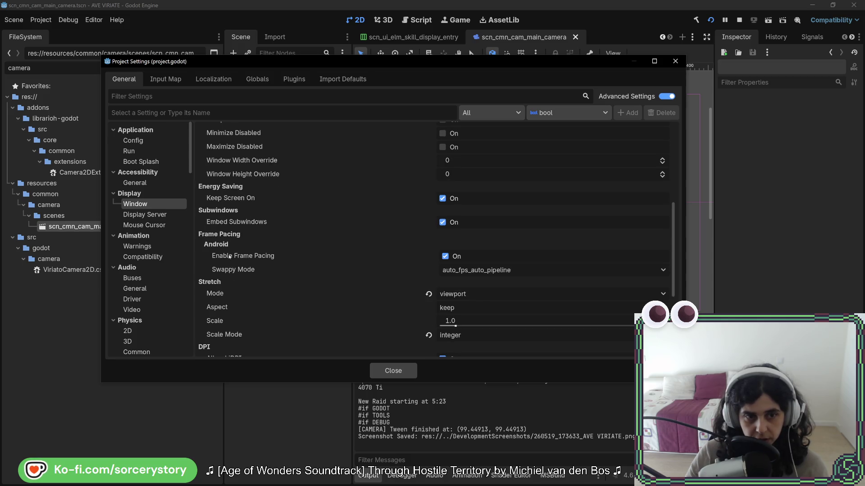
{"action": "scroll", "coordinate": [230, 257], "scroll_direction": "down", "scroll_amount": 2}
{"action": "scroll", "coordinate": [229, 257], "scroll_direction": "down", "scroll_amount": 3}
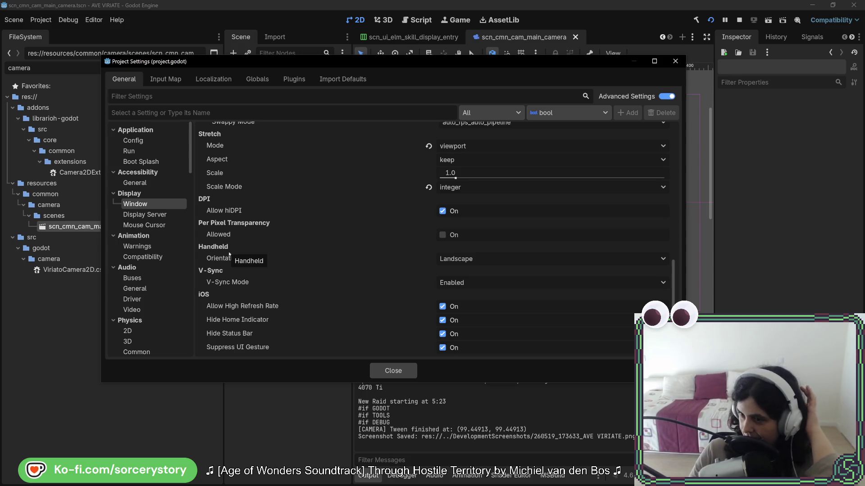
{"action": "scroll", "coordinate": [336, 276], "scroll_direction": "up", "scroll_amount": 3}
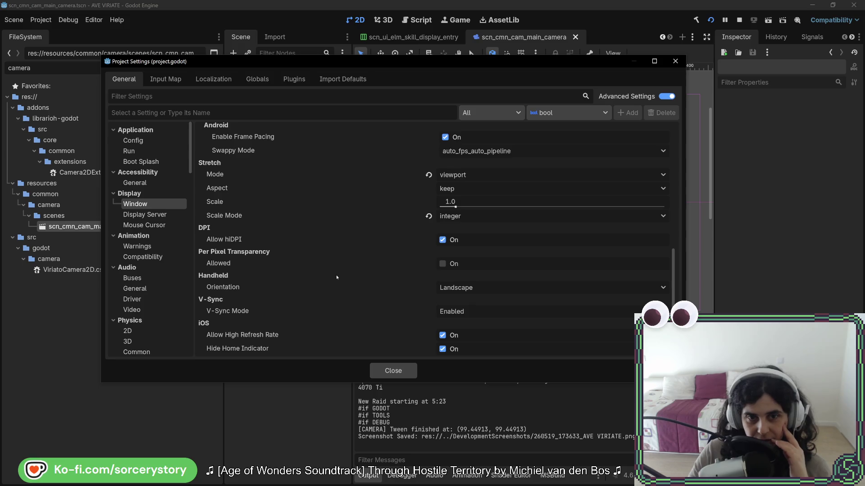
{"action": "mouse_move", "coordinate": [214, 245]}
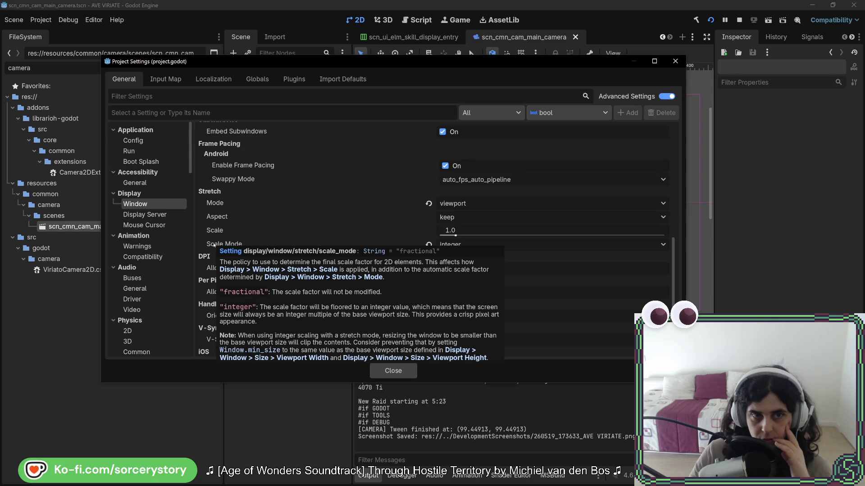
{"action": "scroll", "coordinate": [247, 219], "scroll_direction": "up", "scroll_amount": 10}
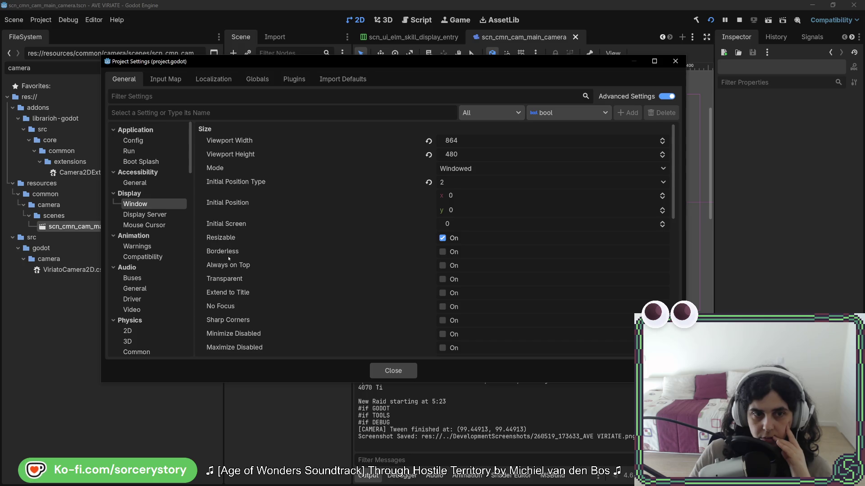
{"action": "scroll", "coordinate": [229, 258], "scroll_direction": "down", "scroll_amount": 3}
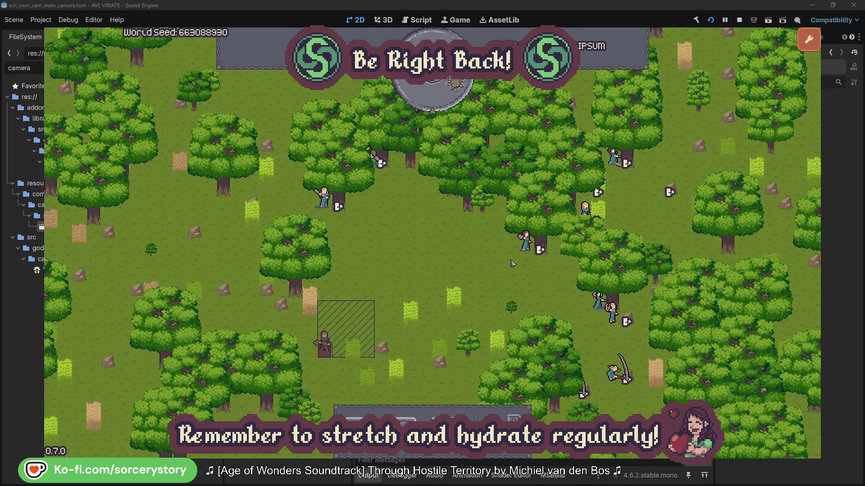
Inspect villager Character2 and the oak it gathers from, then close its inspector
{"action": "left_click", "coordinate": [526, 243]}
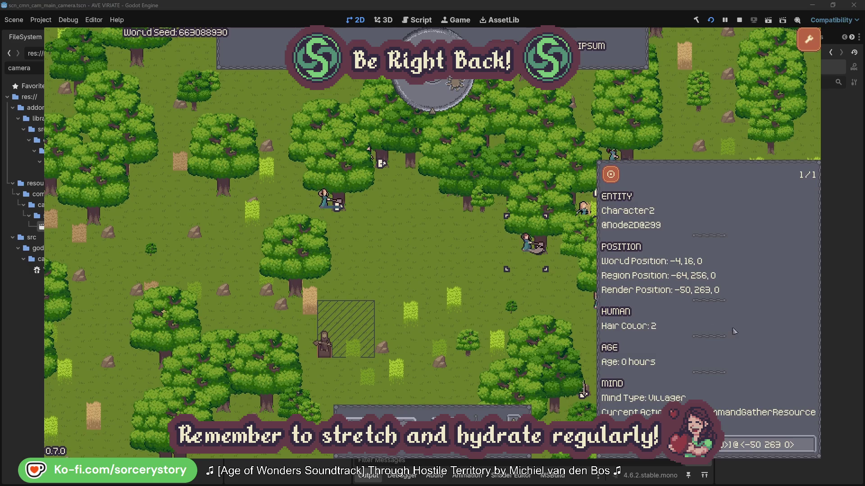
{"action": "left_click", "coordinate": [808, 446]}
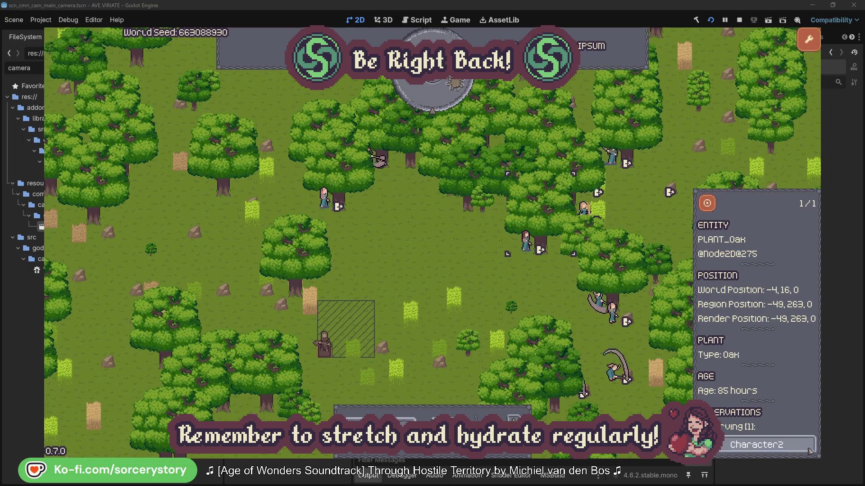
{"action": "left_click", "coordinate": [809, 449]}
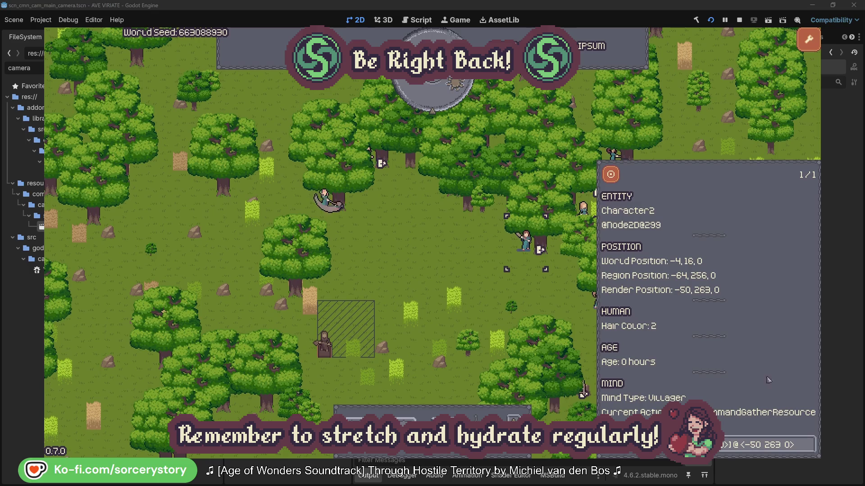
{"action": "left_click", "coordinate": [461, 272]}
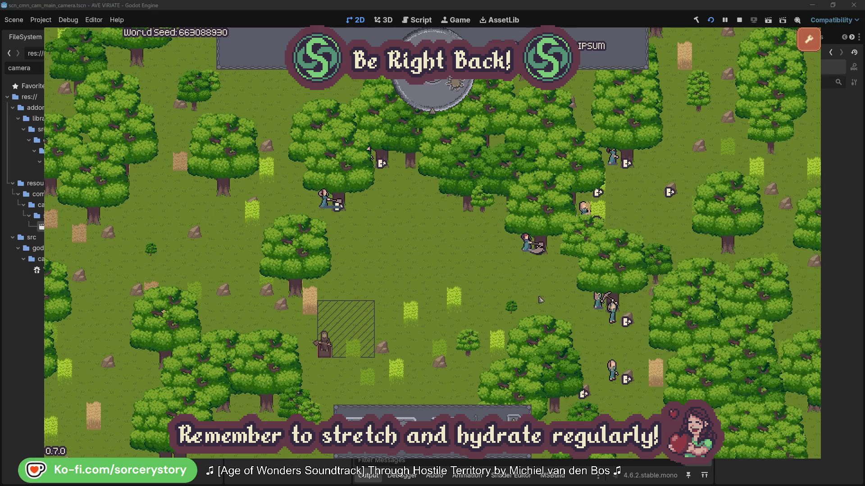
Inspect villager Character0 and its oak, then close the inspector
{"action": "left_click", "coordinate": [325, 199]}
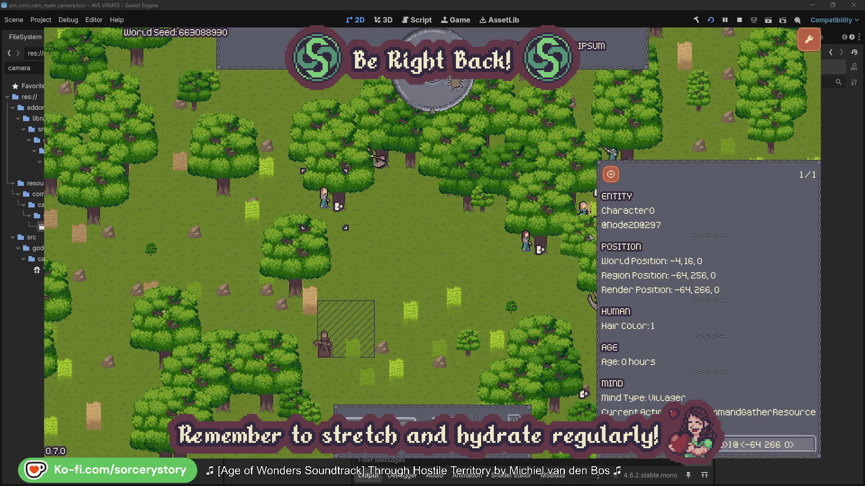
{"action": "left_click", "coordinate": [809, 444]}
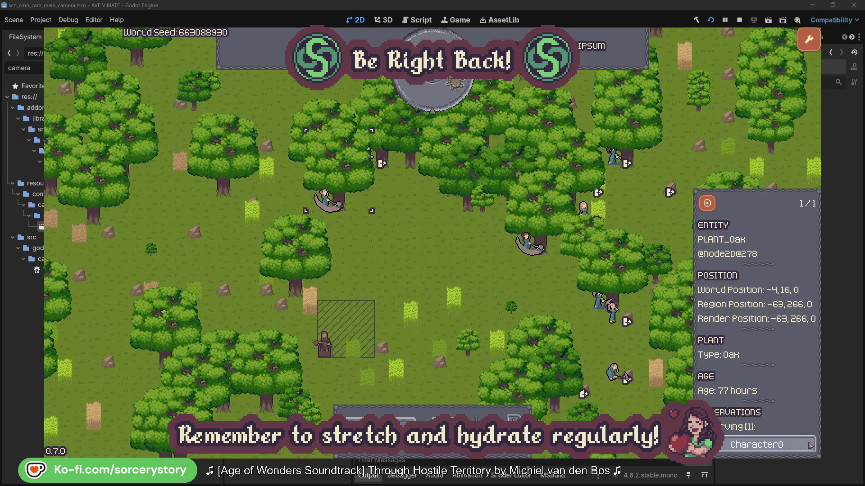
{"action": "left_click", "coordinate": [810, 444]}
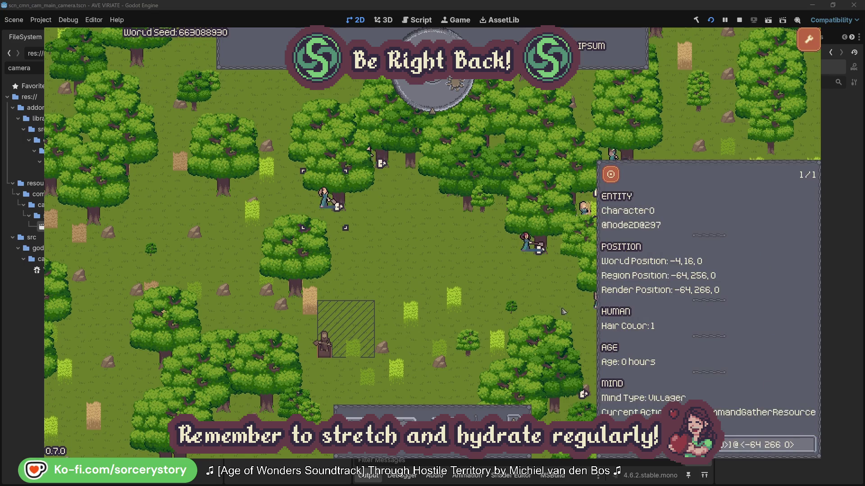
{"action": "left_click", "coordinate": [452, 270]}
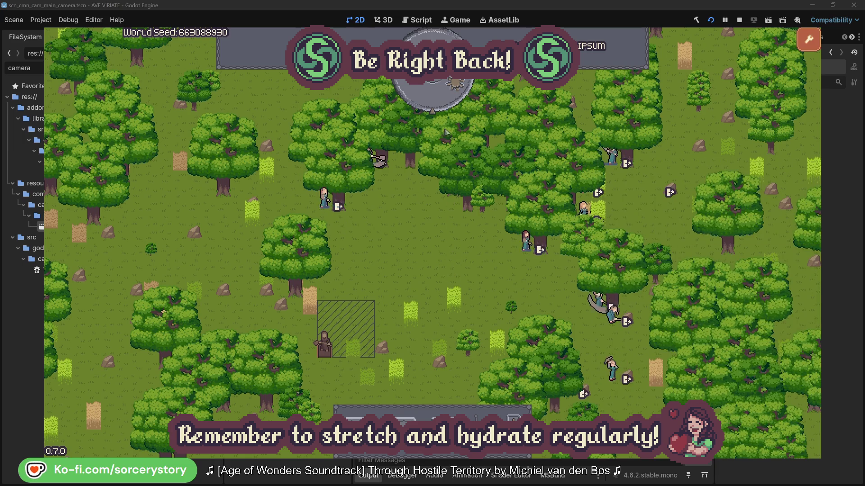
Pass one hour, then follow the wood pile to Character9 and centre on its herb pile
{"action": "left_click", "coordinate": [440, 101]}
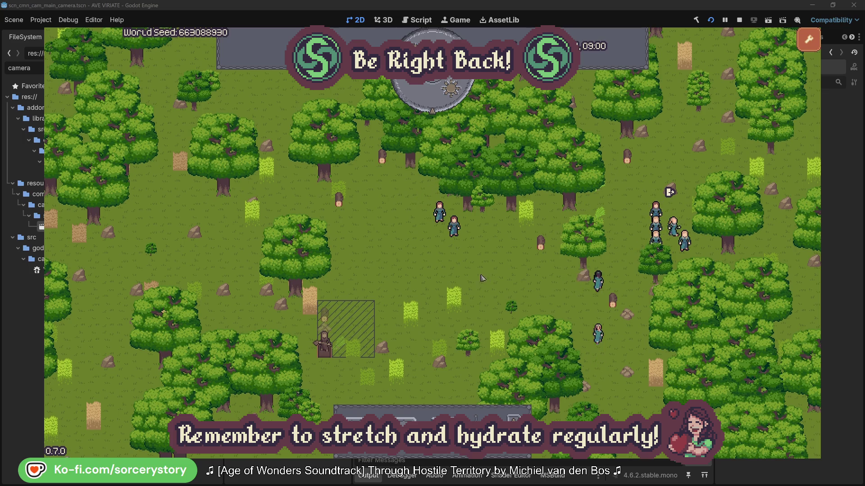
{"action": "left_click", "coordinate": [325, 316]}
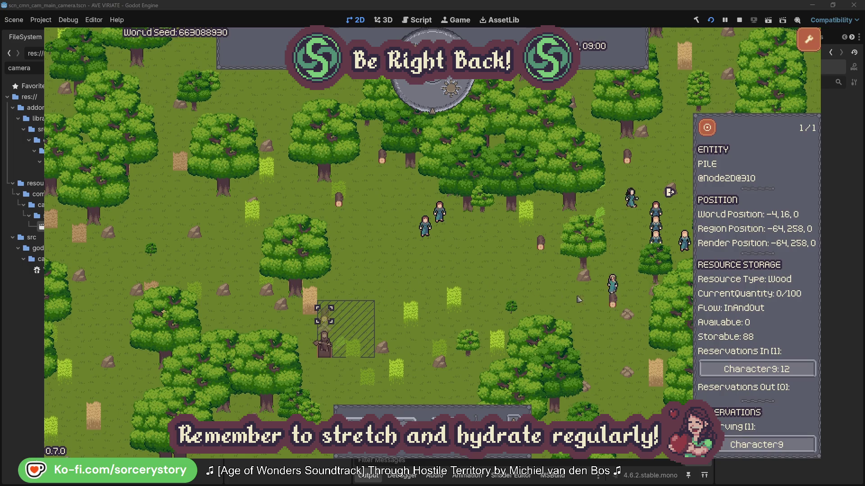
{"action": "left_click", "coordinate": [785, 369]}
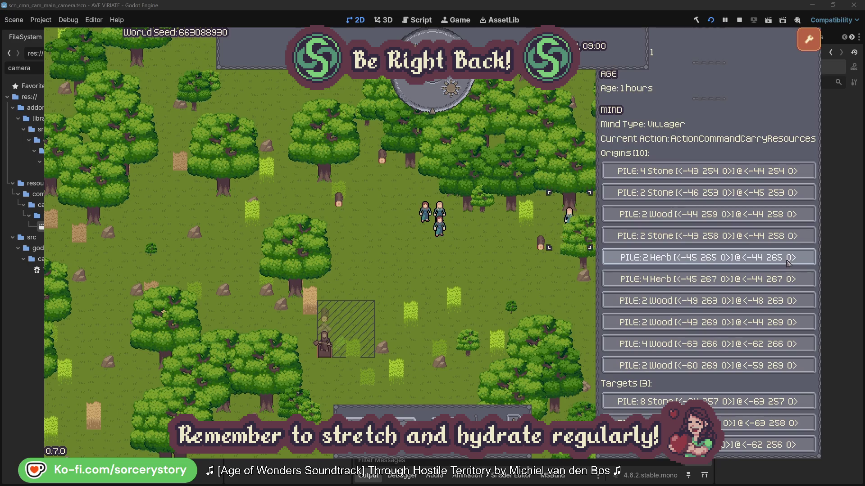
{"action": "left_click", "coordinate": [788, 259]}
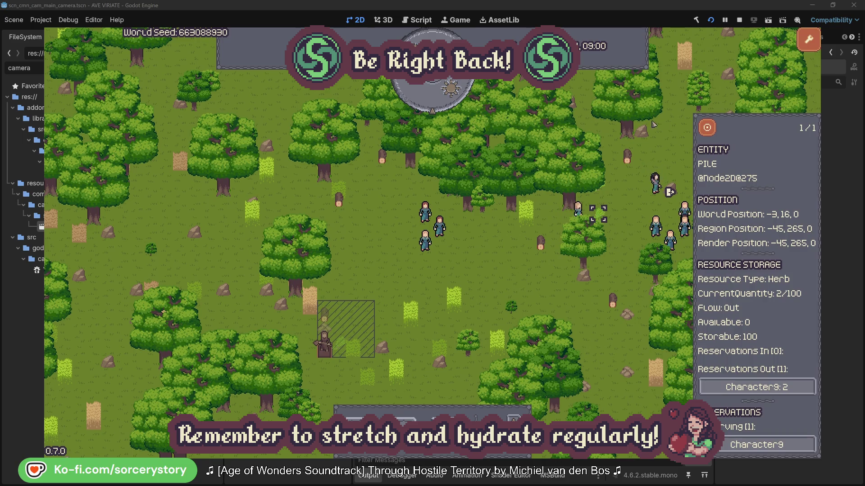
{"action": "left_click", "coordinate": [708, 128]}
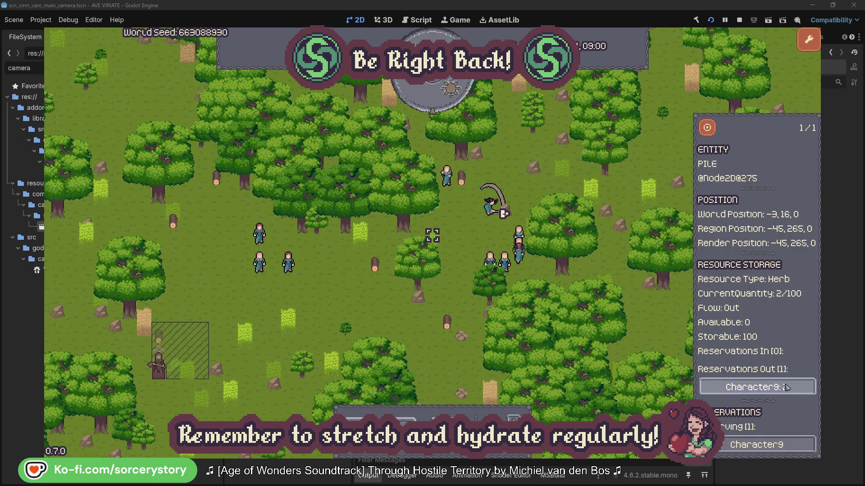
Go back through Character9 to the wood pile, centre on it and close the inspector
{"action": "left_click", "coordinate": [787, 387]}
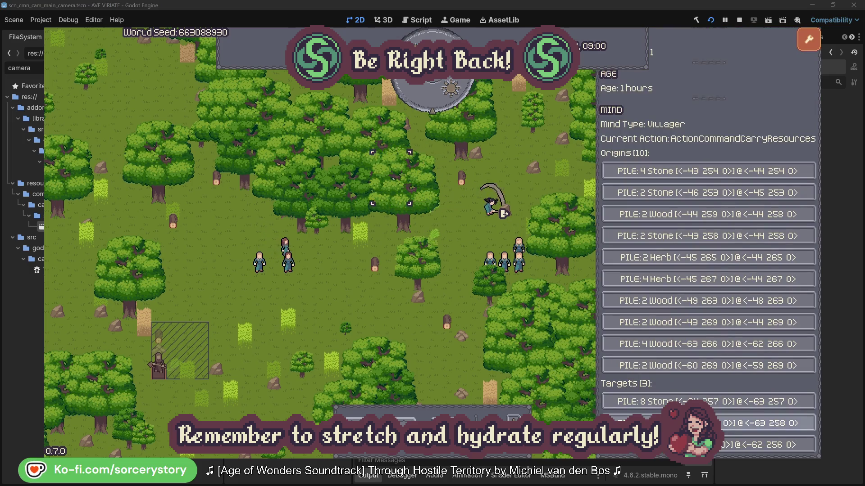
{"action": "left_click", "coordinate": [766, 424]}
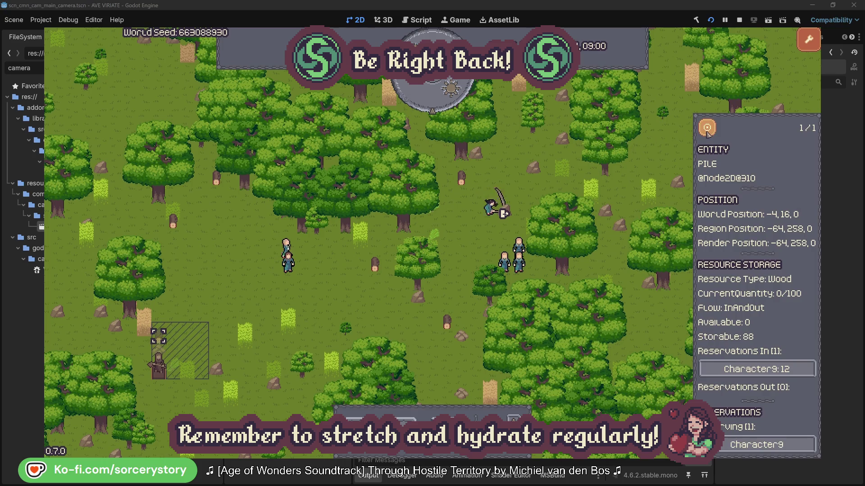
{"action": "left_click", "coordinate": [707, 130]}
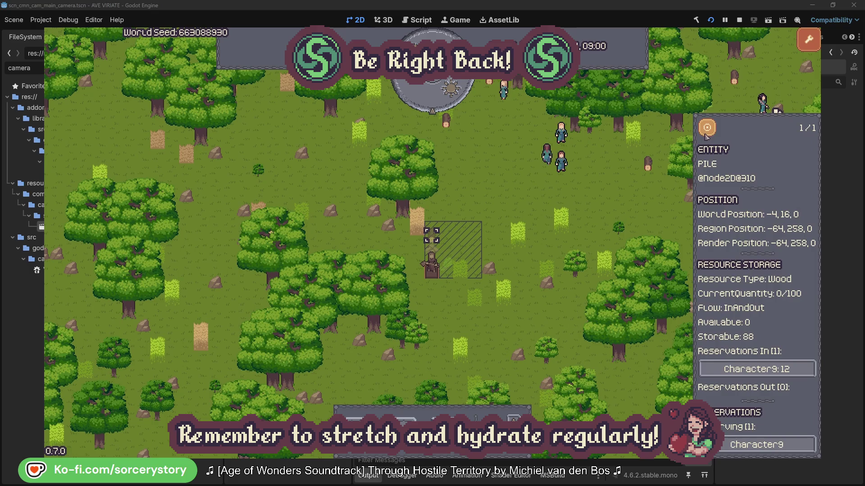
{"action": "left_click", "coordinate": [627, 200]}
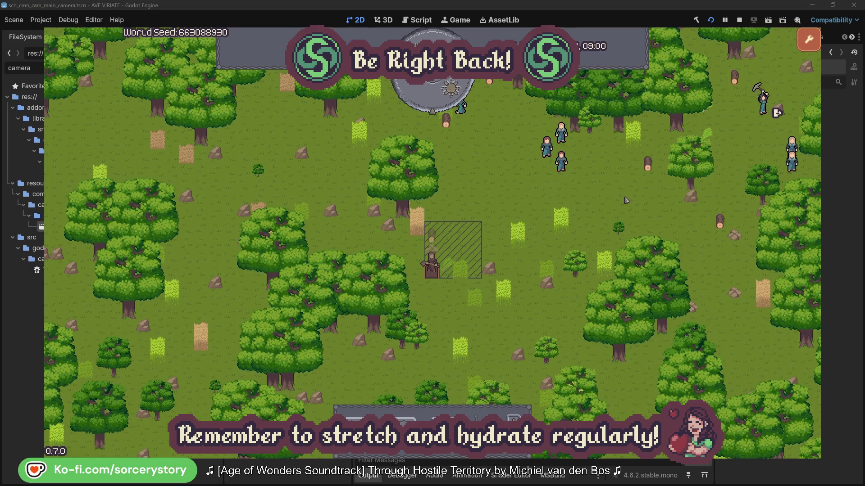
Centre the view on Character2 and check the oak it is gathering from
{"action": "left_click", "coordinate": [561, 161]}
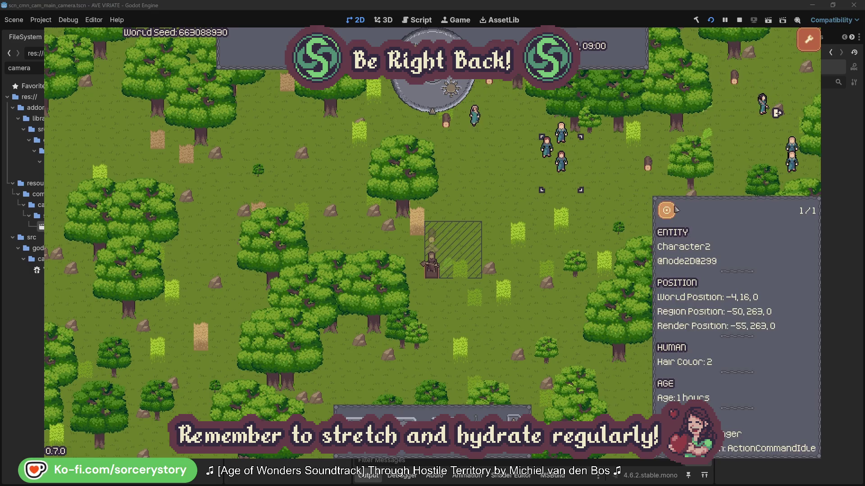
{"action": "left_click", "coordinate": [676, 209]}
{"action": "left_click", "coordinate": [495, 261]}
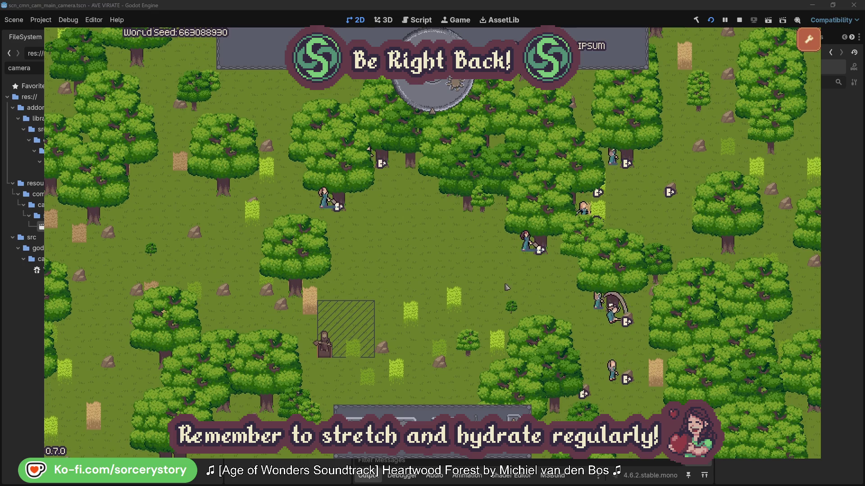
{"action": "left_click", "coordinate": [526, 243]}
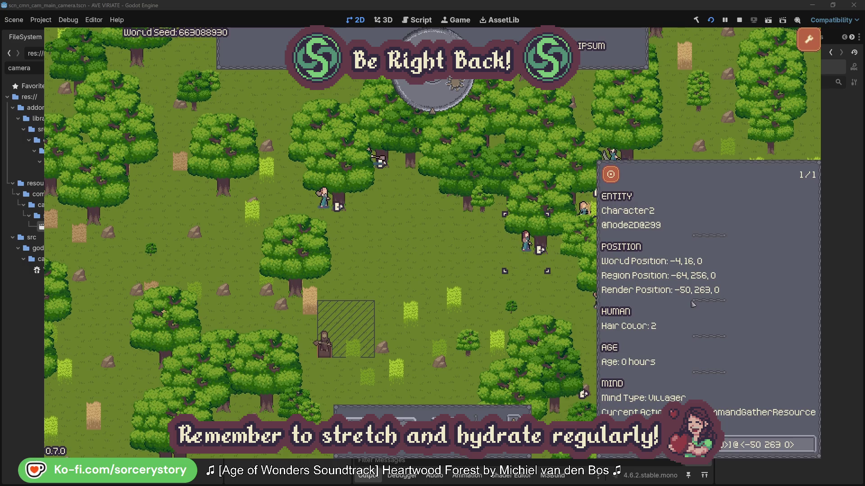
{"action": "left_click", "coordinate": [810, 450]}
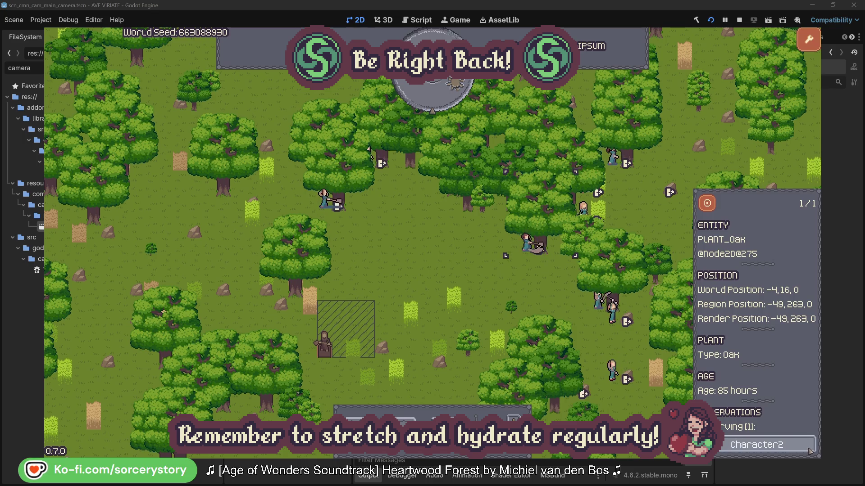
{"action": "left_click", "coordinate": [808, 450]}
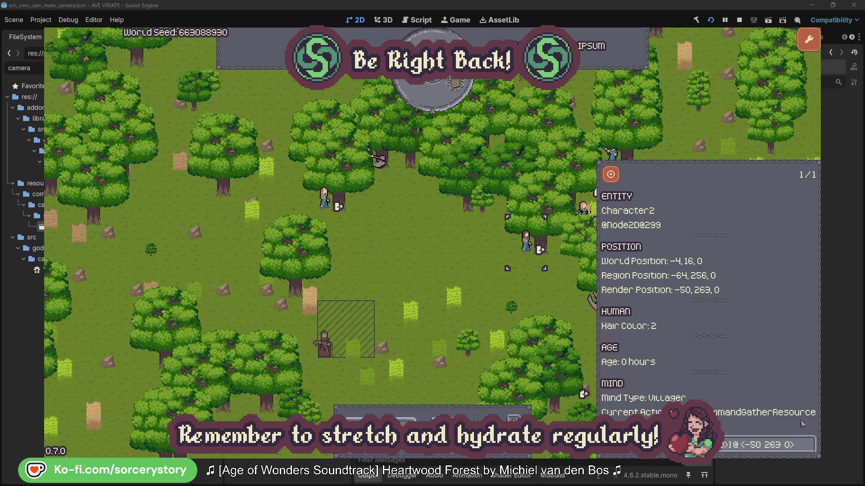
Inspect Character0 and the oak it gathers from, then close the inspector
{"action": "left_click", "coordinate": [541, 299]}
{"action": "left_click", "coordinate": [324, 198]}
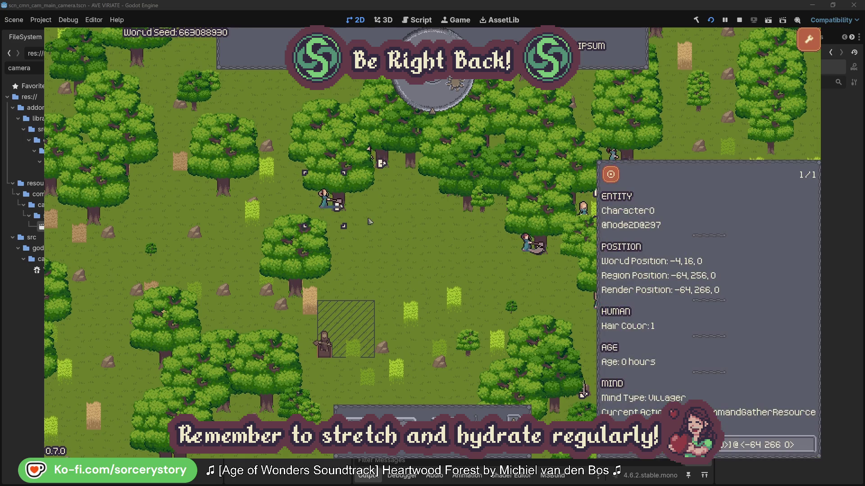
{"action": "left_click", "coordinate": [809, 443]}
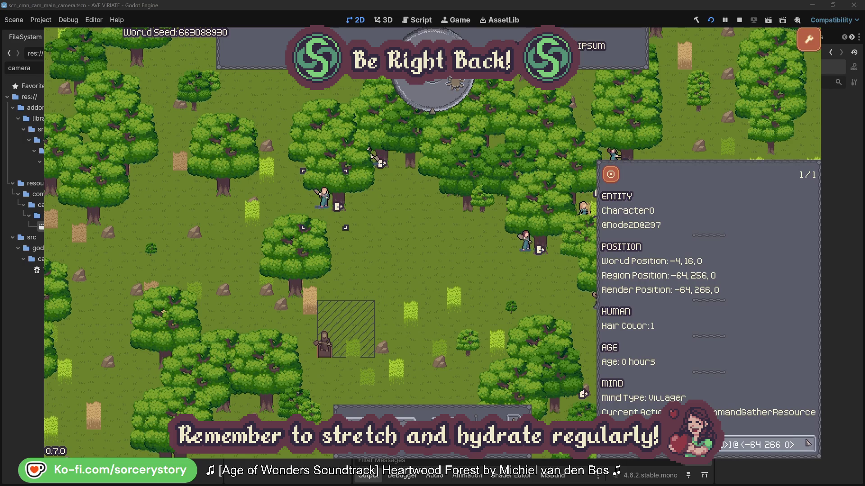
{"action": "left_click", "coordinate": [452, 270]}
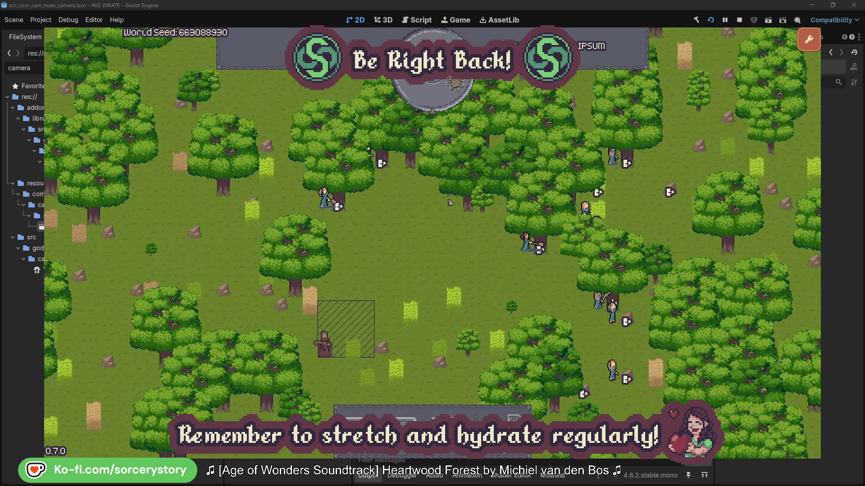
Pass one hour and trace the wood pile's Character9 to its Herb pile, centring on it
{"action": "left_click", "coordinate": [439, 102]}
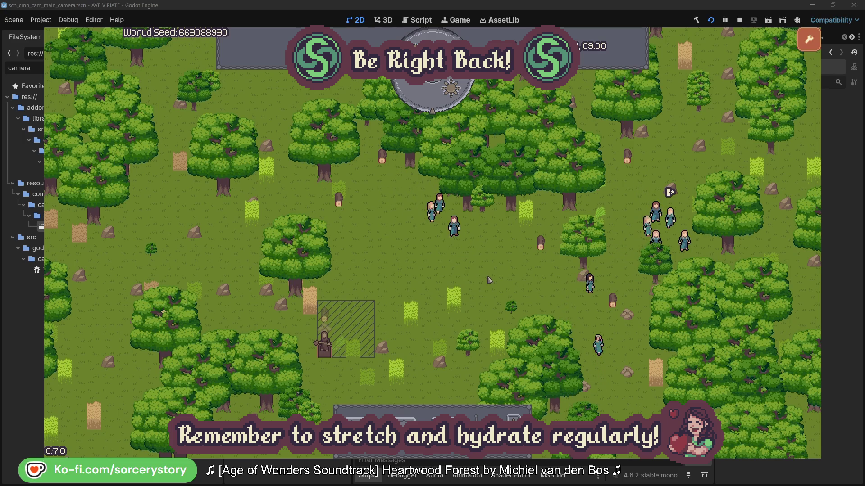
{"action": "left_click", "coordinate": [334, 313]}
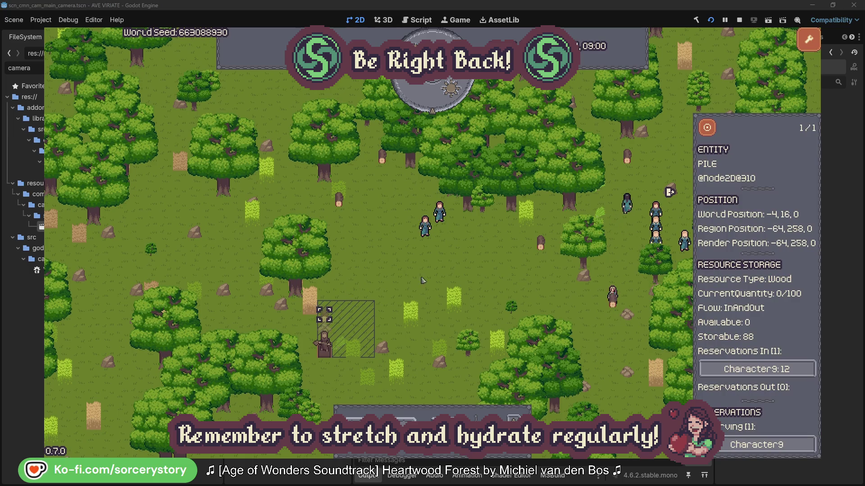
{"action": "left_click", "coordinate": [795, 370]}
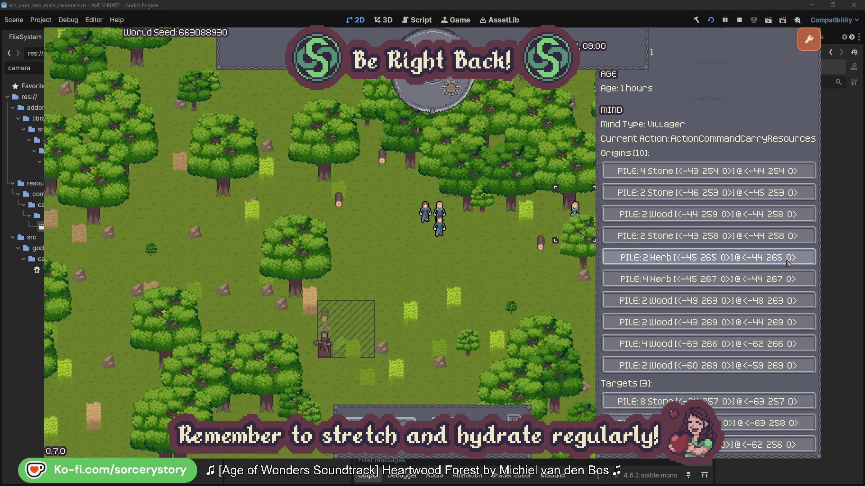
{"action": "left_click", "coordinate": [789, 263]}
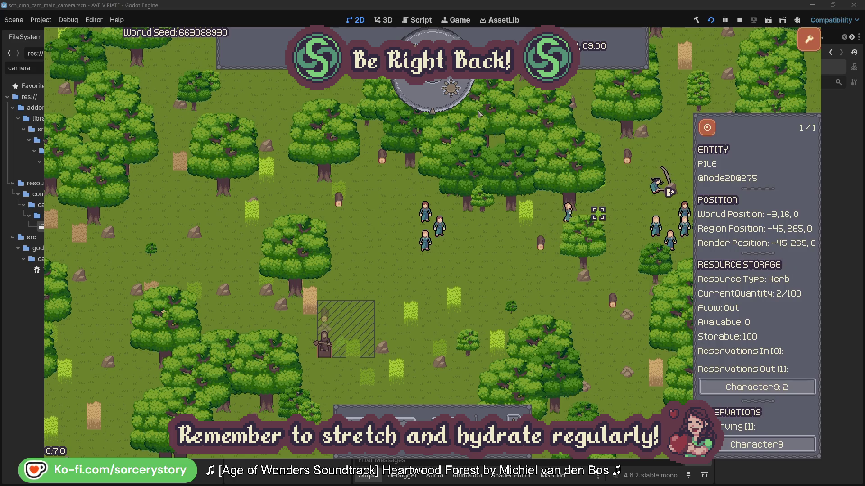
{"action": "left_click", "coordinate": [713, 131]}
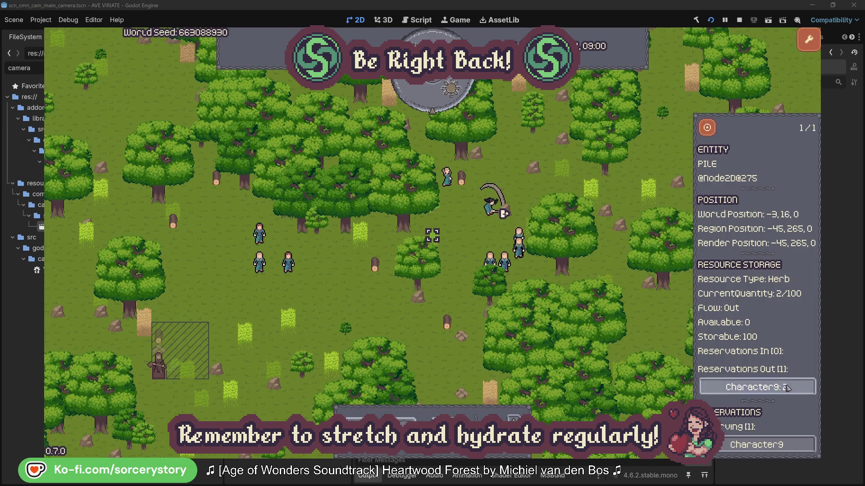
Return through Character9 to a Wood pile, centre on it and dismiss its details
{"action": "left_click", "coordinate": [768, 388]}
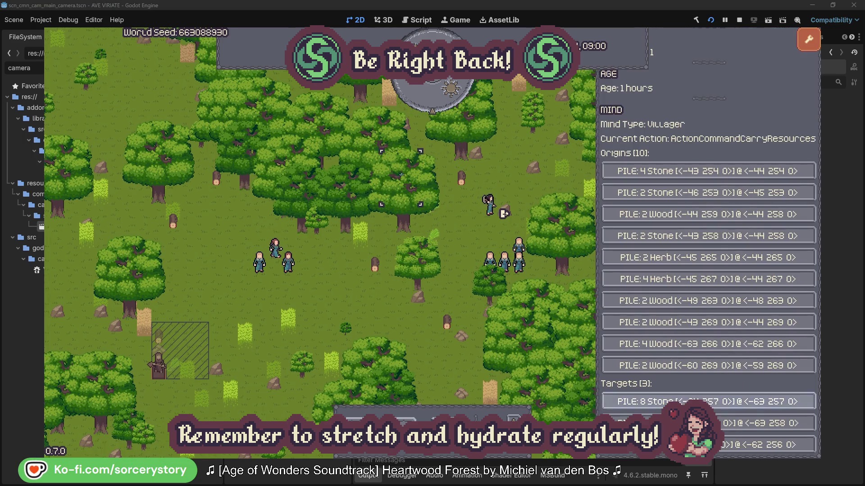
{"action": "left_click", "coordinate": [766, 423]}
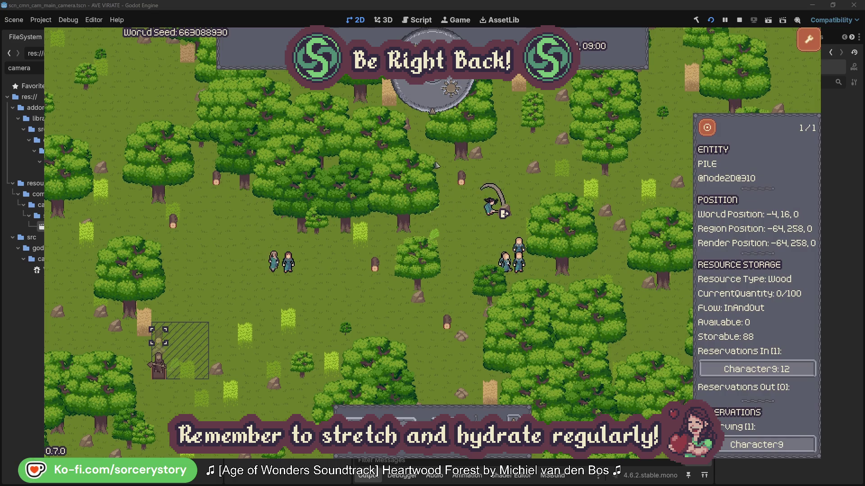
{"action": "left_click", "coordinate": [707, 129]}
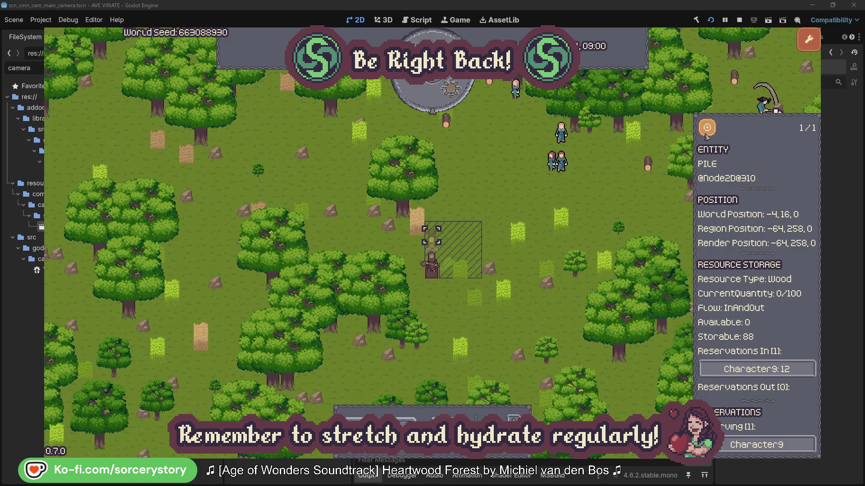
{"action": "left_click", "coordinate": [635, 194]}
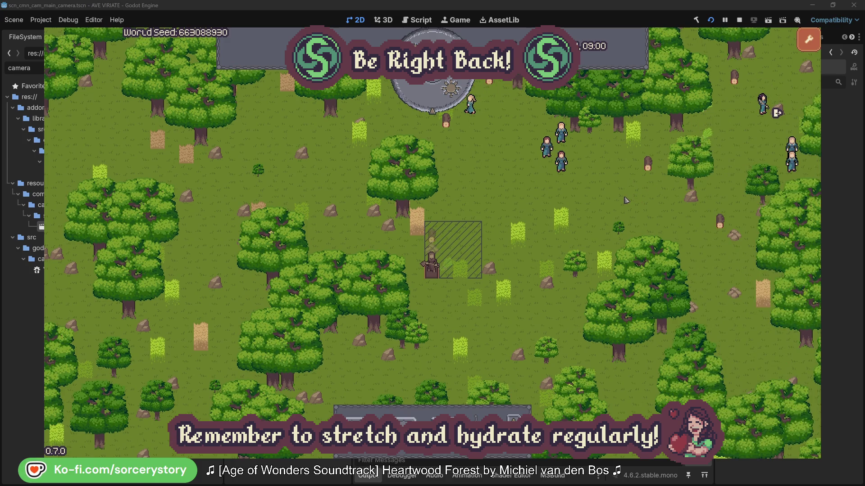
Centre on Character2's group, check its reserved oak, then dismiss its details
{"action": "left_click", "coordinate": [566, 168]}
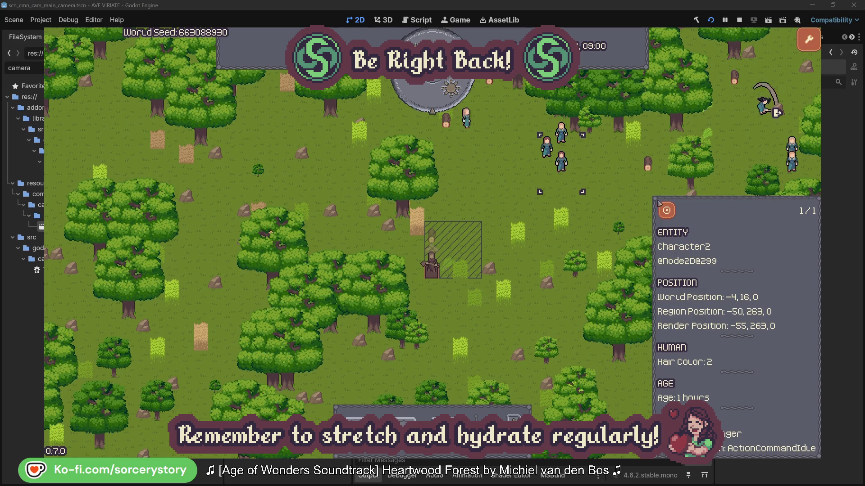
{"action": "left_click", "coordinate": [666, 211]}
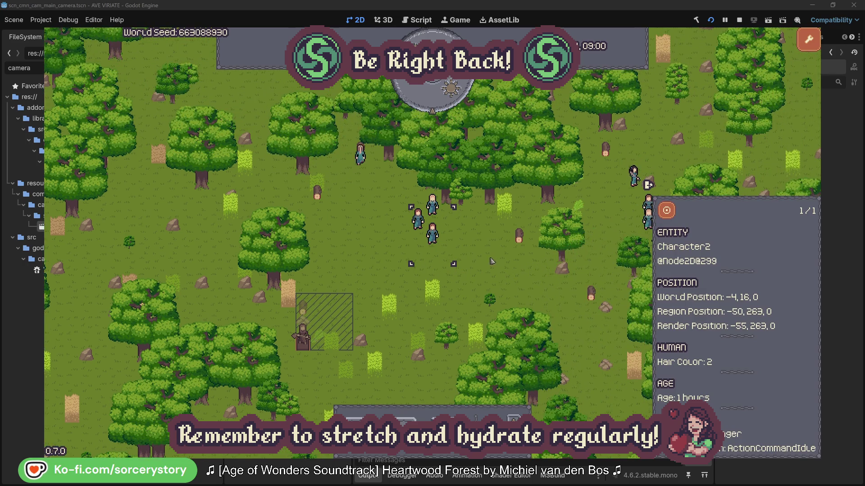
{"action": "left_click", "coordinate": [494, 260]}
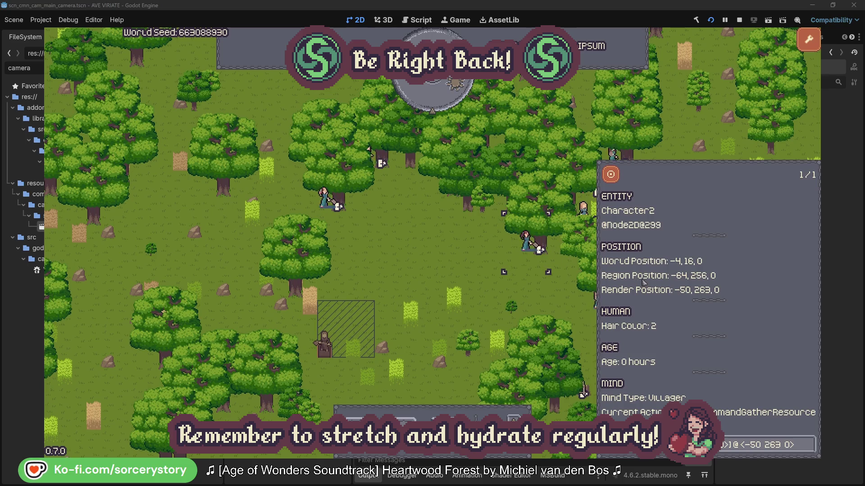
{"action": "left_click", "coordinate": [809, 450]}
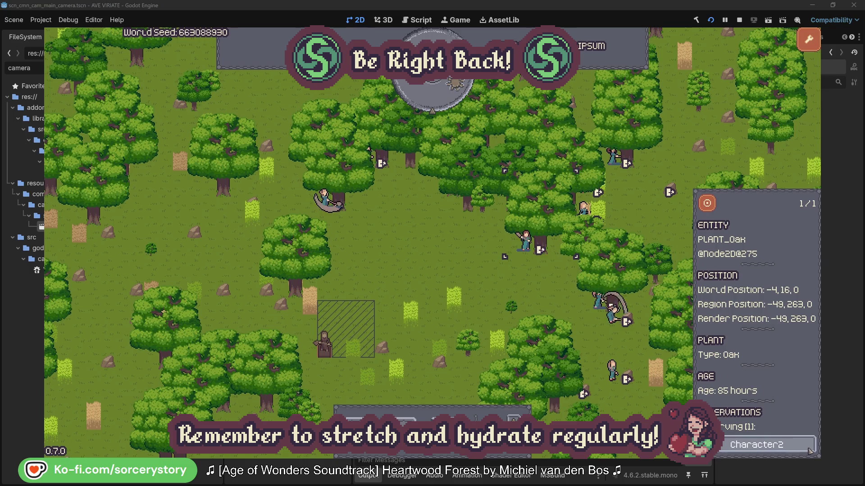
{"action": "left_click", "coordinate": [810, 451]}
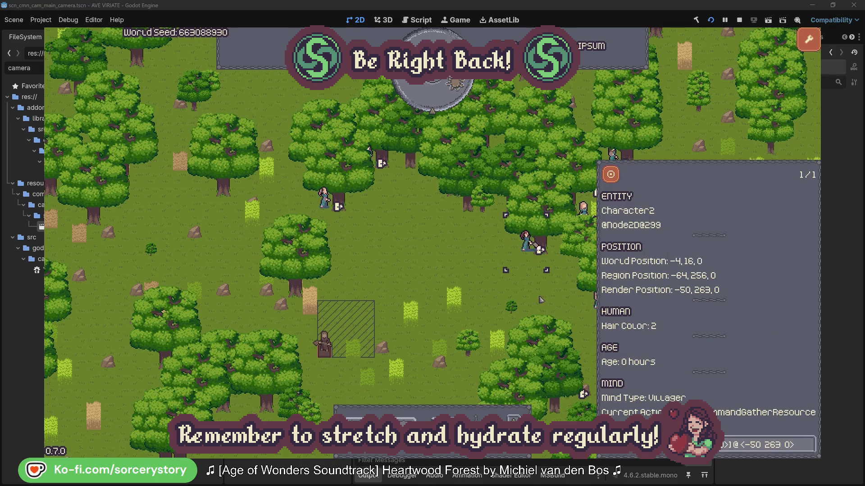
{"action": "key", "text": "Escape"}
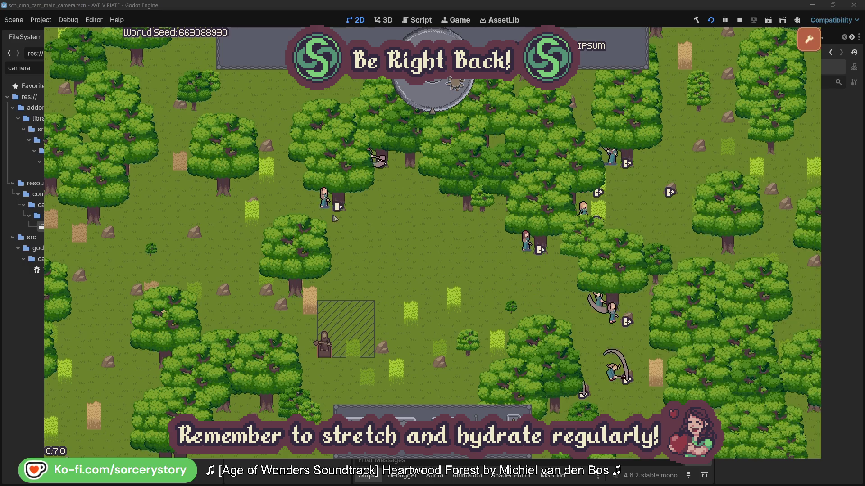
Inspect Character0 and the oak it is gathering, then close the inspector
{"action": "left_click", "coordinate": [335, 205]}
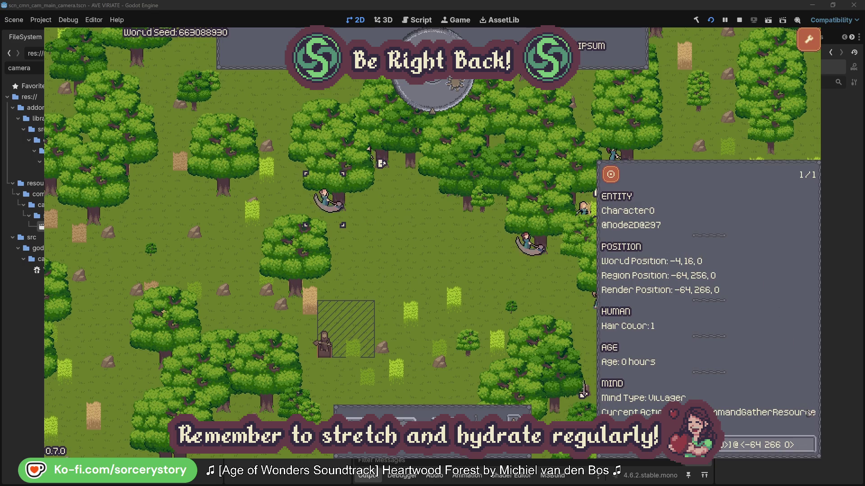
{"action": "left_click", "coordinate": [809, 445]}
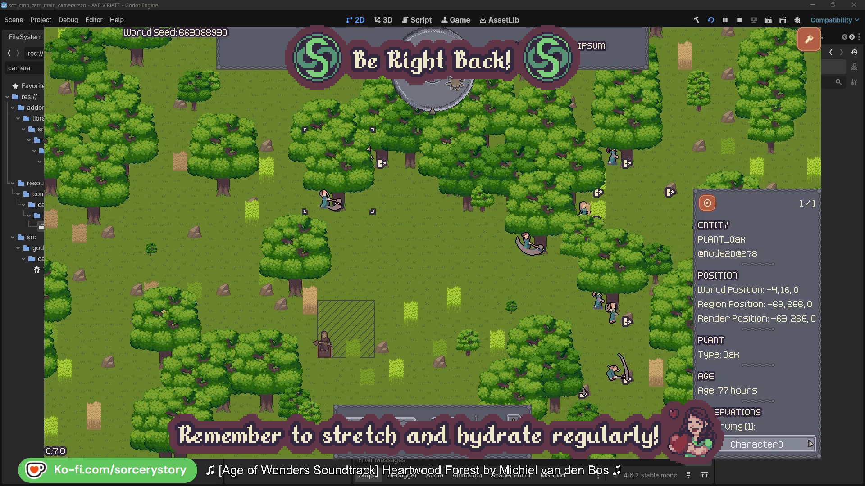
{"action": "left_click", "coordinate": [809, 444]}
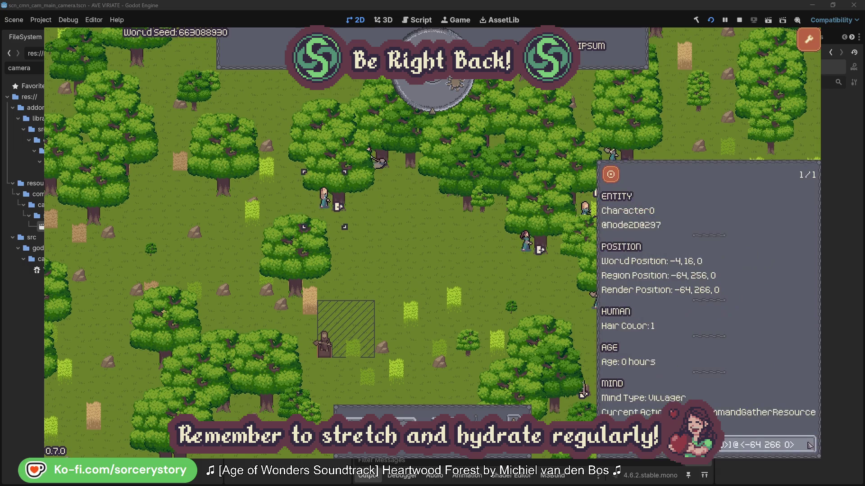
{"action": "left_click", "coordinate": [450, 270]}
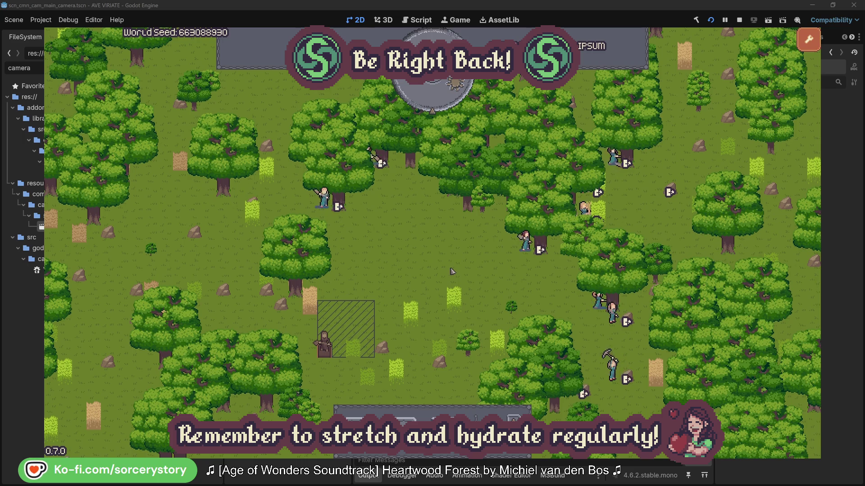
Pass one hour of game time and open Character9's details from the storage pile
{"action": "left_click", "coordinate": [440, 102]}
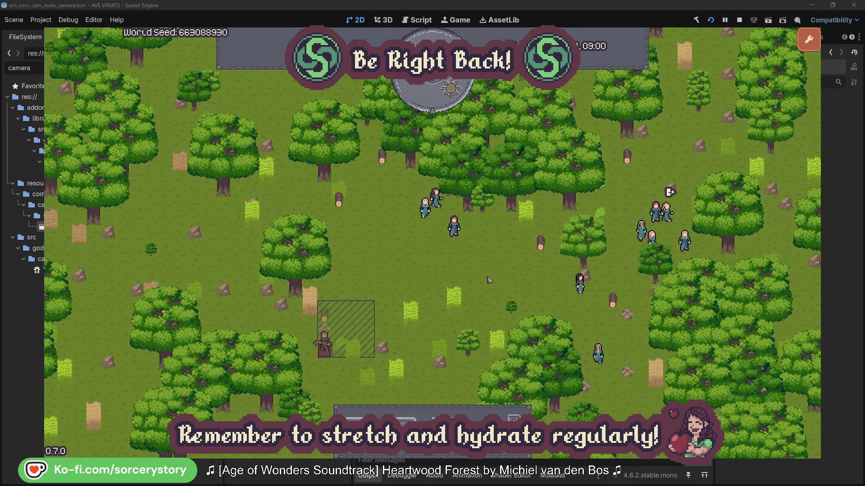
{"action": "left_click", "coordinate": [328, 318]}
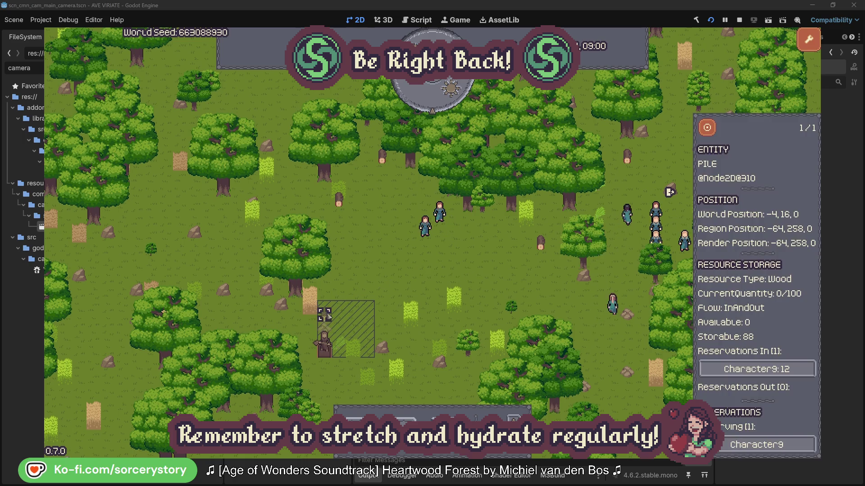
{"action": "left_click", "coordinate": [796, 370]}
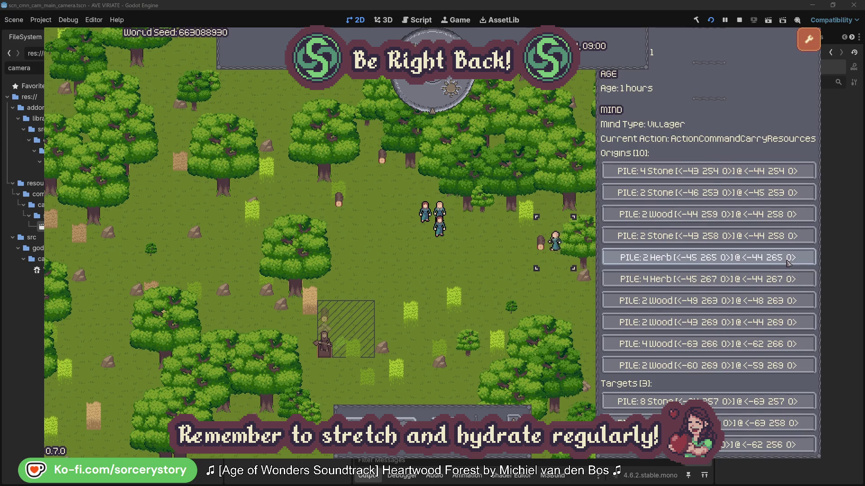
Centre the view on Character9's Herb pile, then return to Character9's details
{"action": "left_click", "coordinate": [788, 263]}
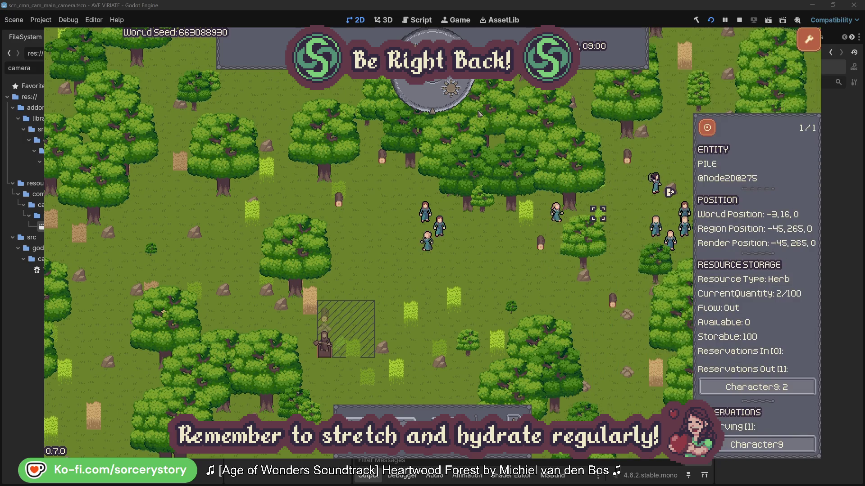
{"action": "left_click", "coordinate": [713, 130]}
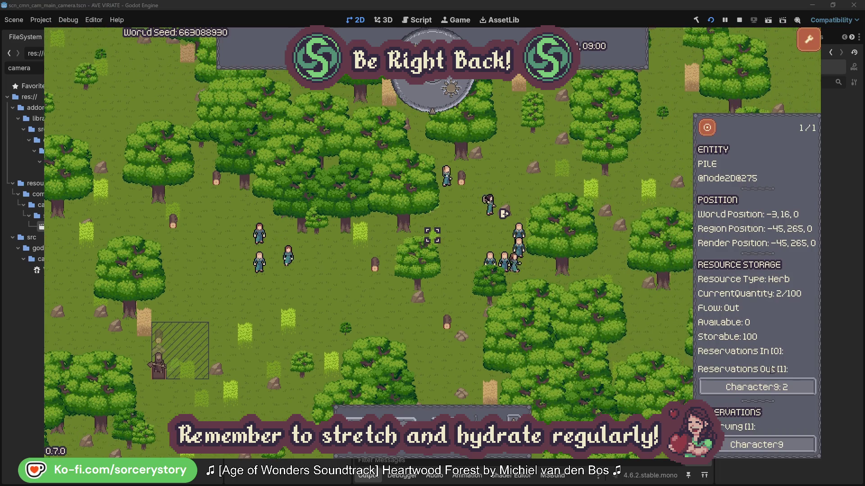
{"action": "left_click", "coordinate": [745, 386]}
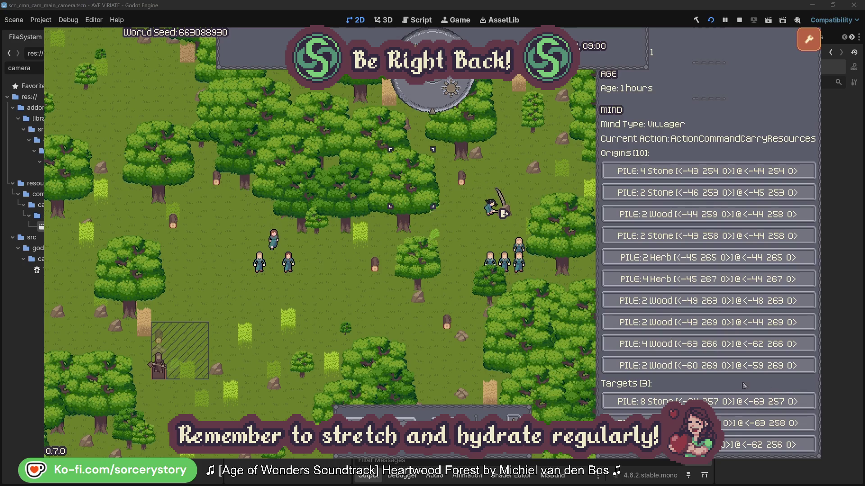
Centre the view on Character9's Wood pile and dismiss its details
{"action": "left_click", "coordinate": [766, 423]}
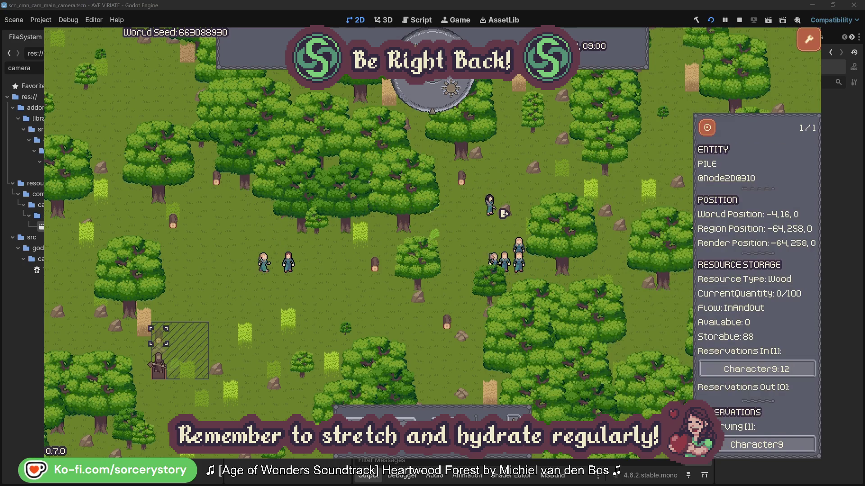
{"action": "left_click", "coordinate": [707, 129]}
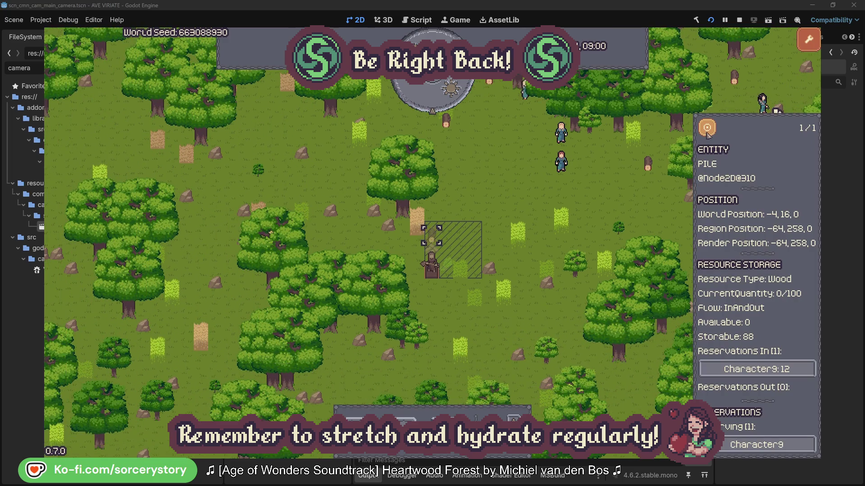
{"action": "left_click", "coordinate": [637, 197]}
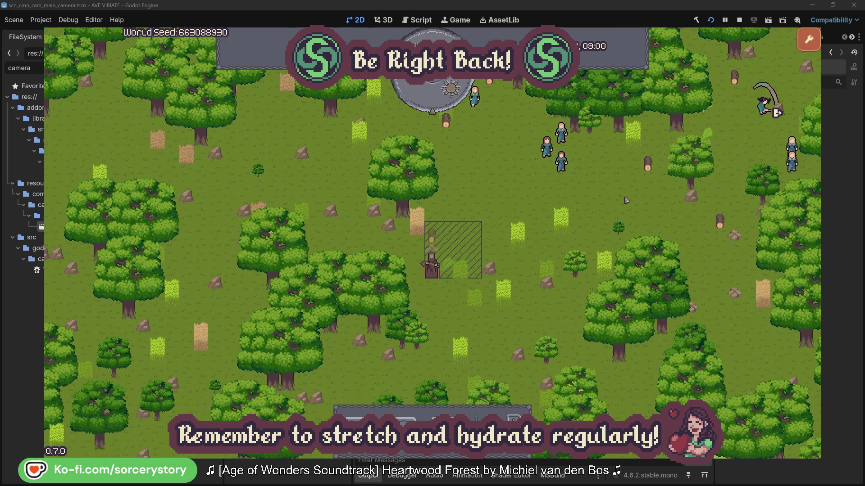
{"action": "left_click", "coordinate": [569, 171]}
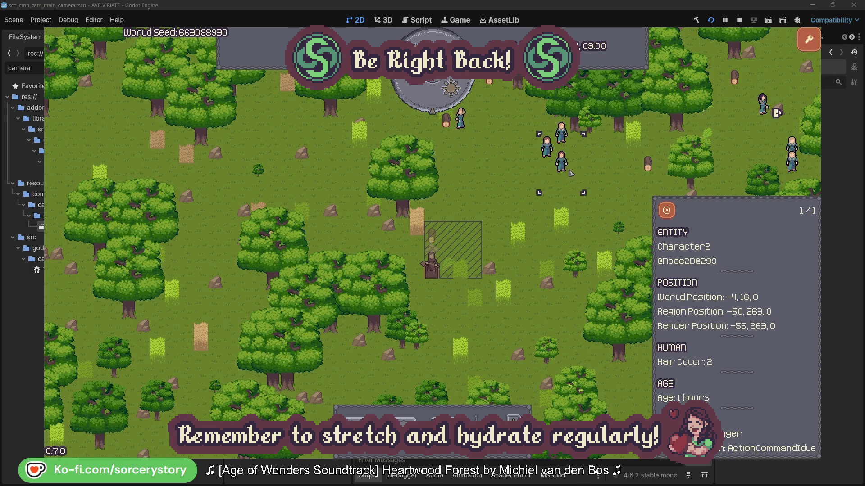
{"action": "key", "text": "f"}
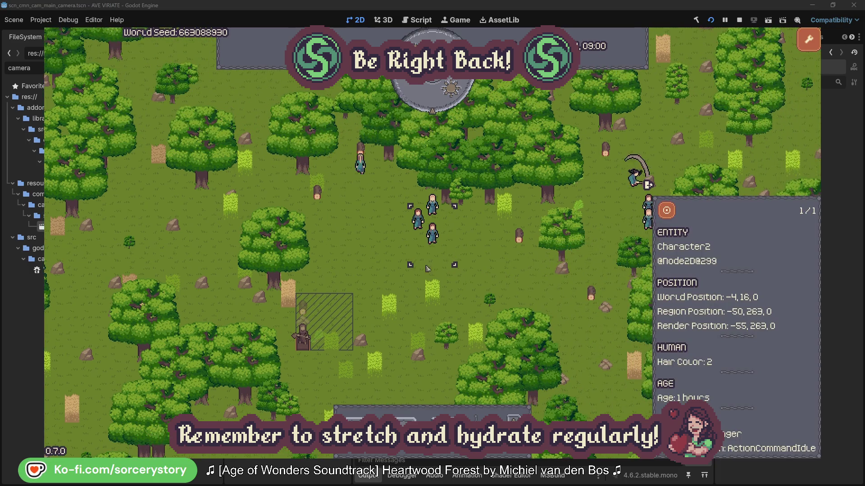
{"action": "left_click", "coordinate": [495, 260]}
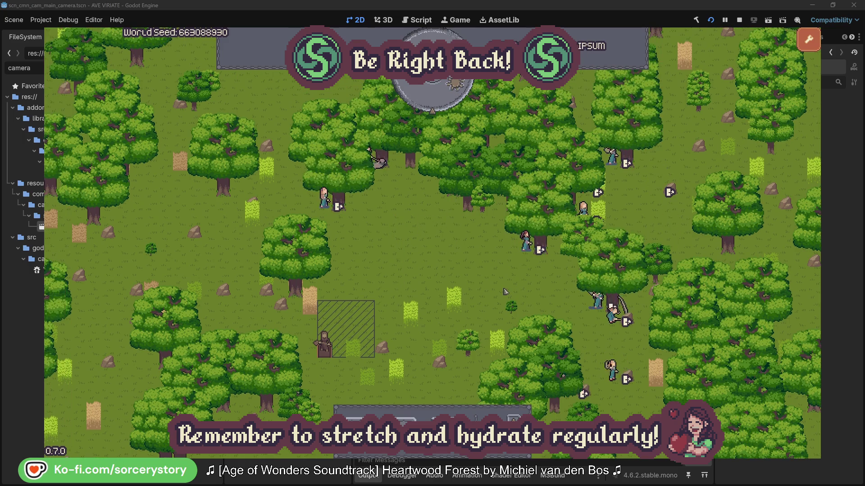
{"action": "left_click", "coordinate": [526, 244]}
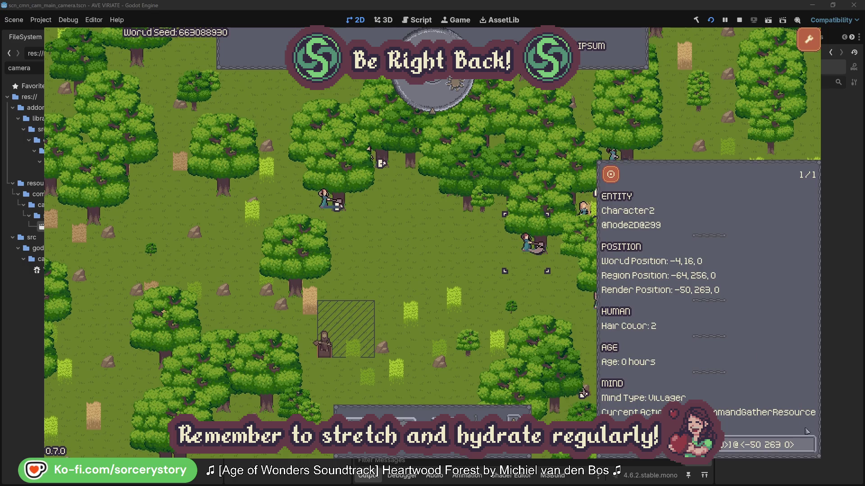
{"action": "left_click", "coordinate": [808, 446]}
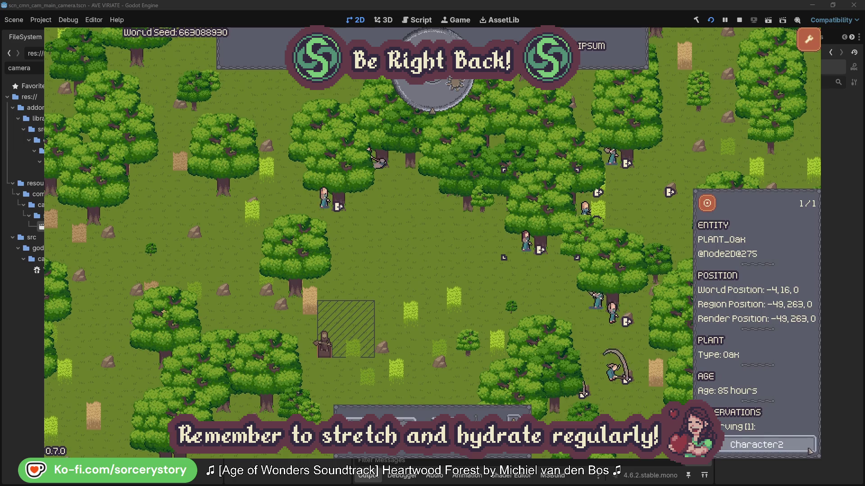
{"action": "left_click", "coordinate": [808, 450]}
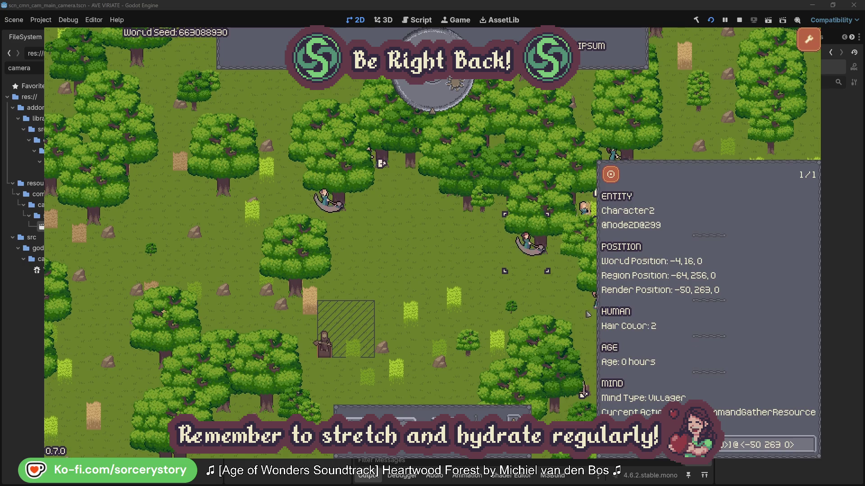
{"action": "left_click", "coordinate": [540, 299]}
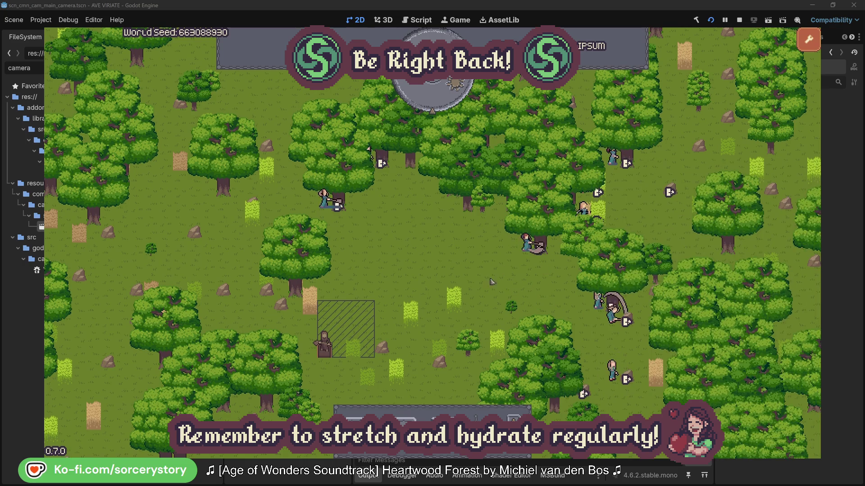
{"action": "left_click", "coordinate": [326, 208]}
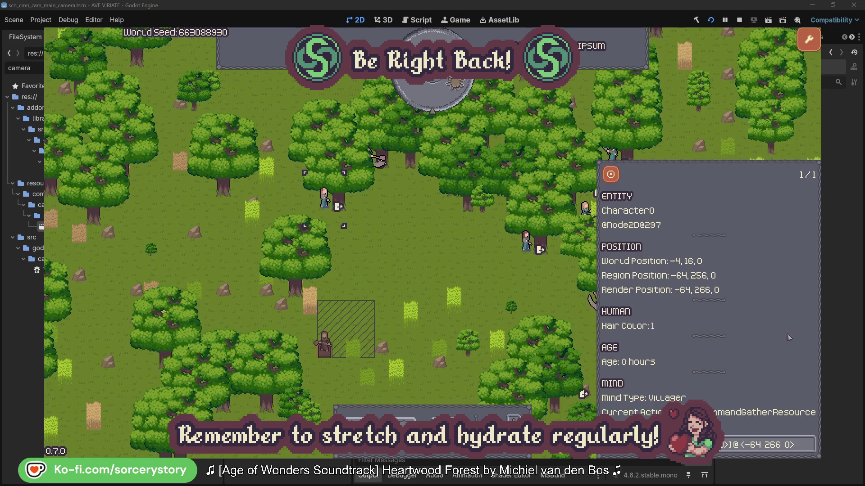
{"action": "left_click", "coordinate": [809, 441]}
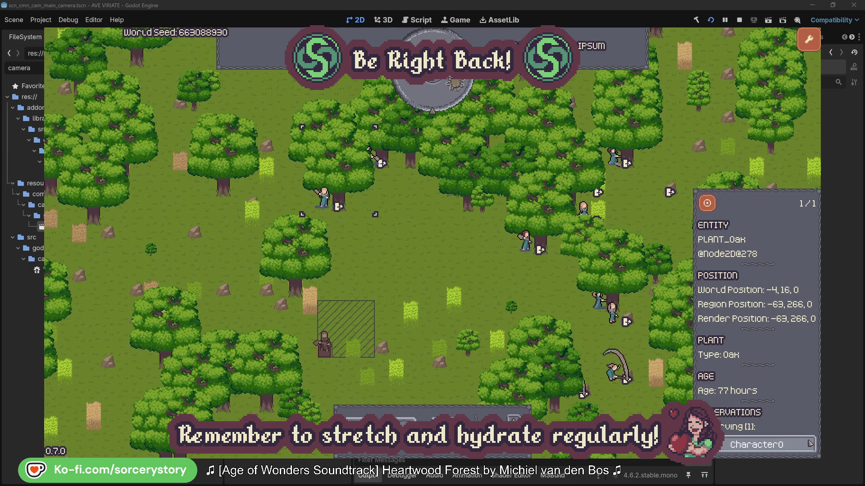
{"action": "left_click", "coordinate": [809, 445]}
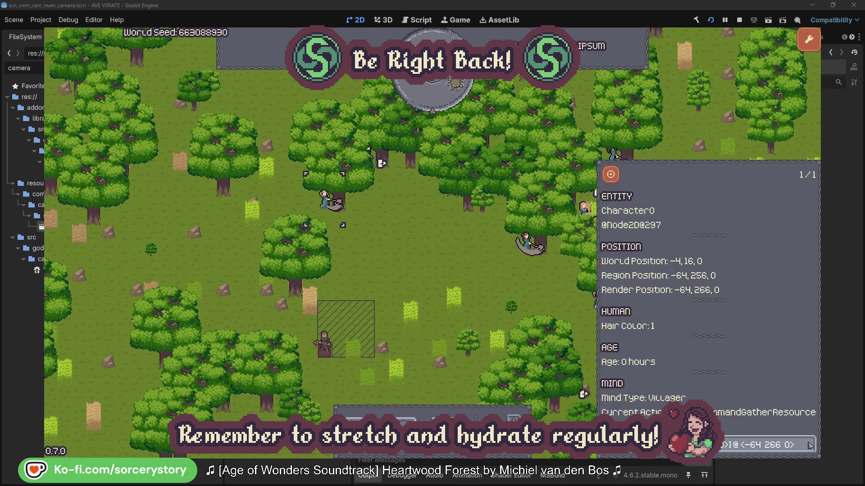
{"action": "left_click", "coordinate": [452, 271]}
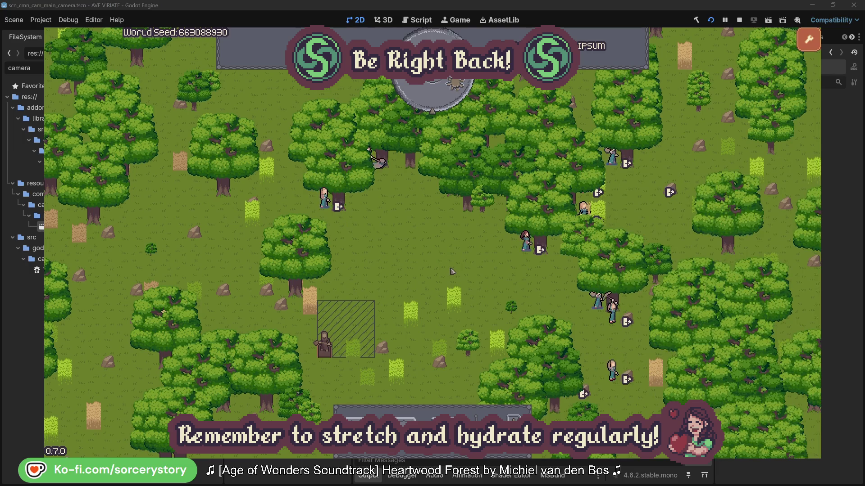
{"action": "left_click", "coordinate": [440, 102]}
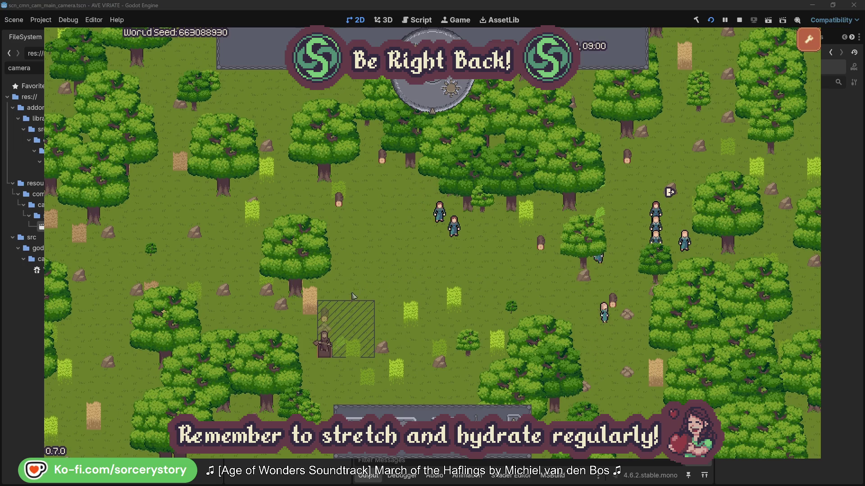
{"action": "left_click", "coordinate": [324, 316]}
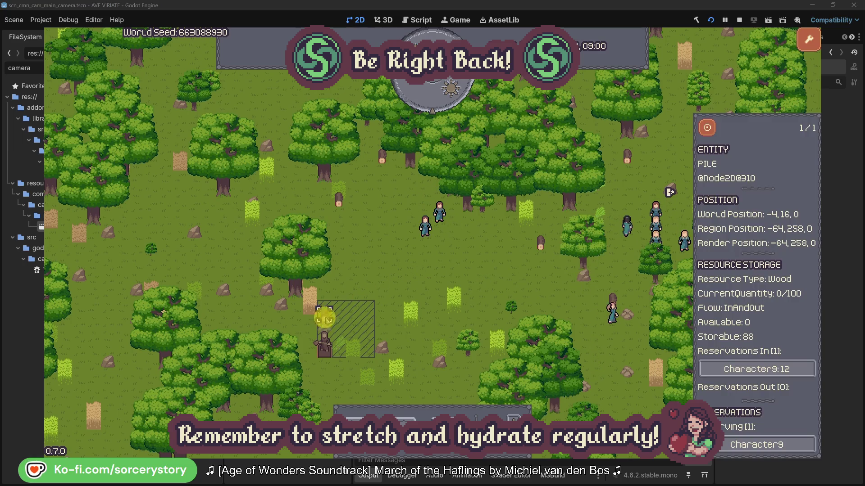
{"action": "left_click", "coordinate": [782, 369]}
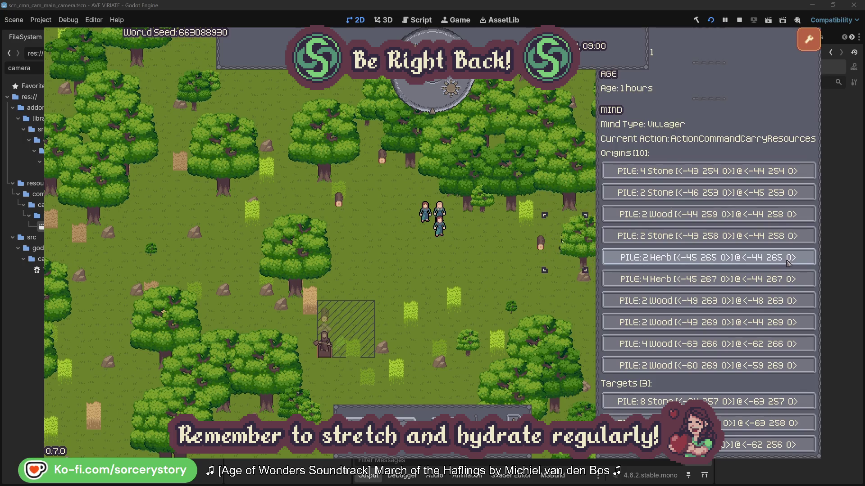
{"action": "left_click", "coordinate": [788, 259]}
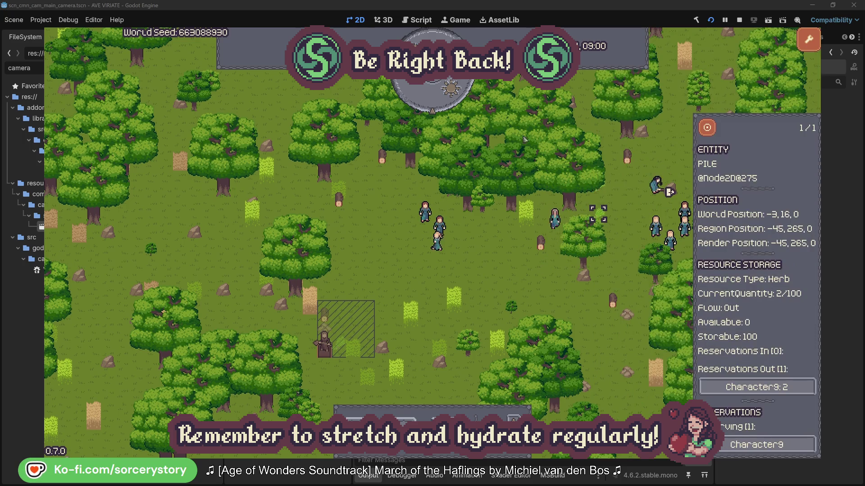
{"action": "left_click", "coordinate": [715, 133]}
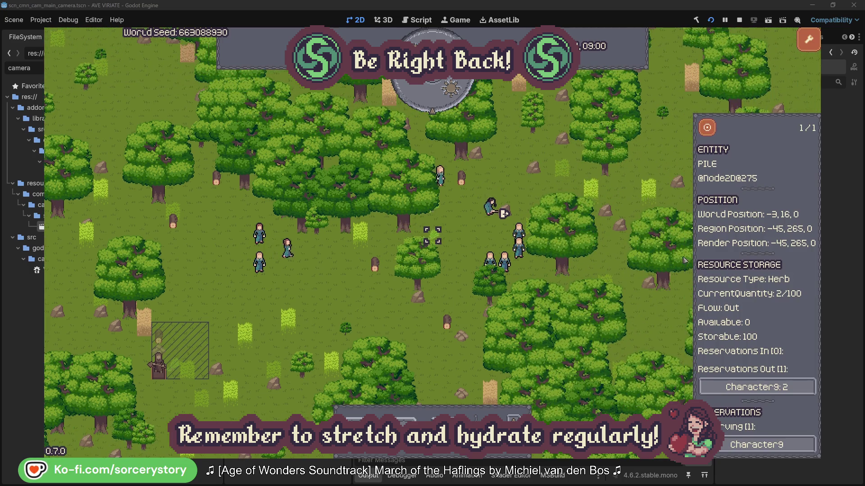
{"action": "left_click", "coordinate": [782, 386]}
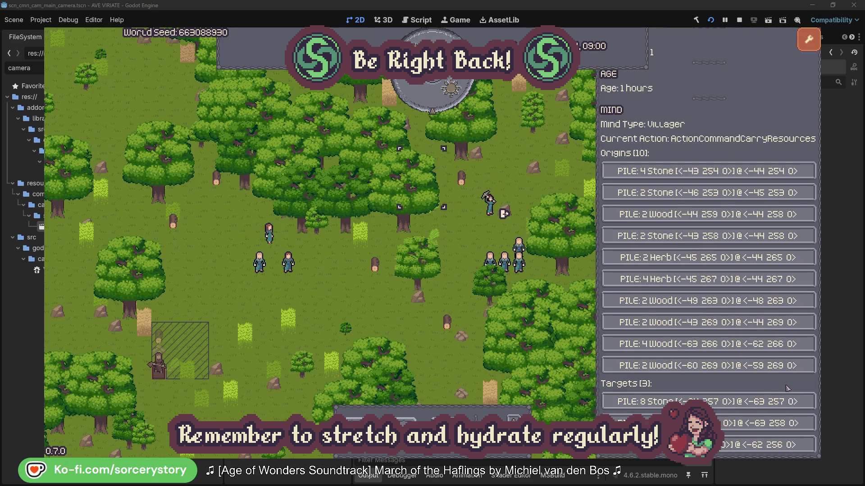
{"action": "left_click", "coordinate": [761, 423]}
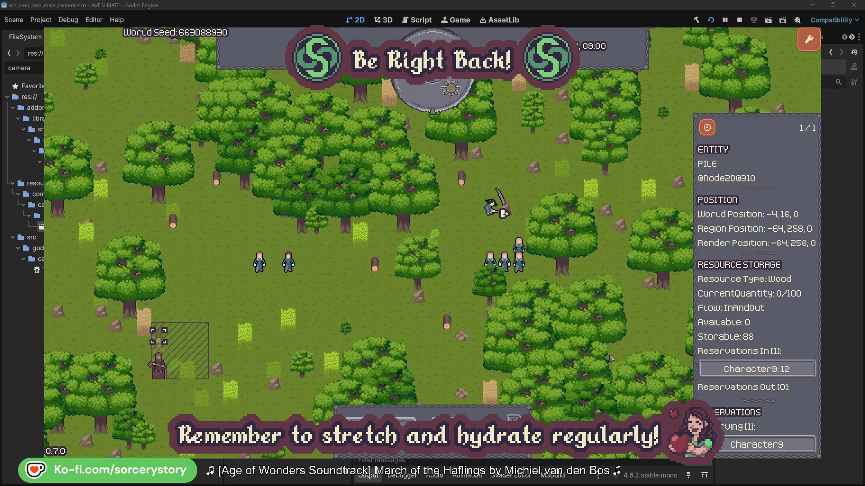
{"action": "left_click", "coordinate": [707, 130]}
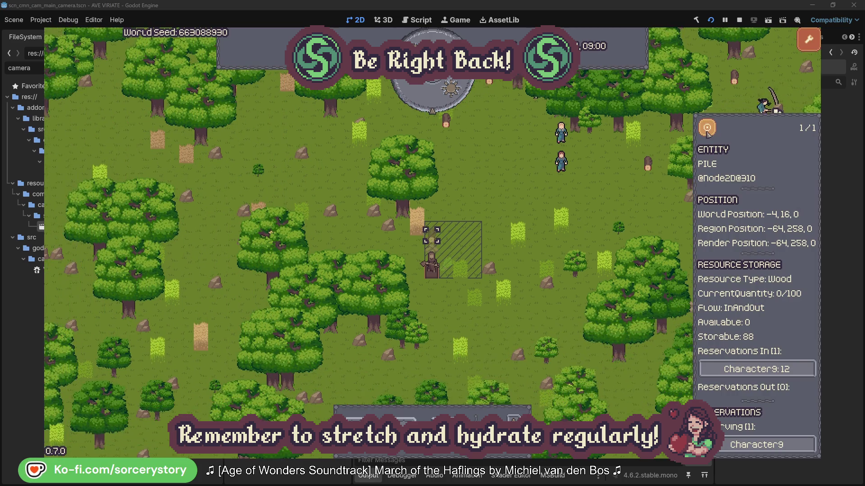
{"action": "left_click", "coordinate": [637, 198]}
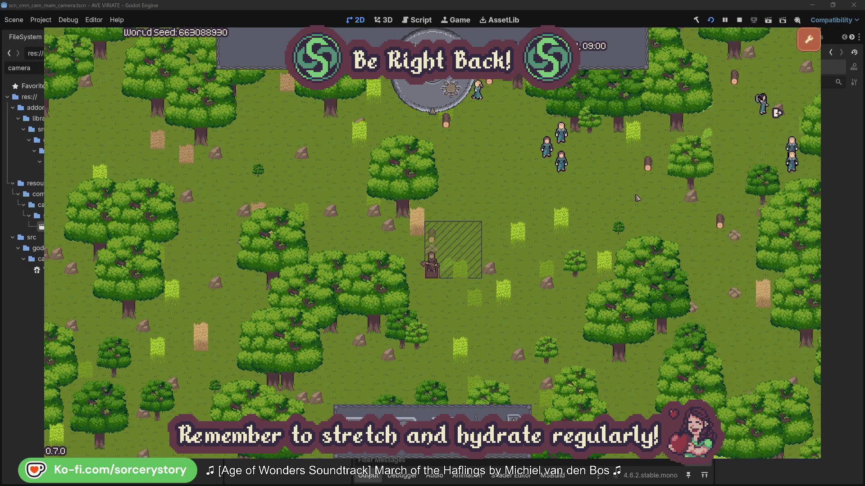
{"action": "left_click", "coordinate": [561, 159]}
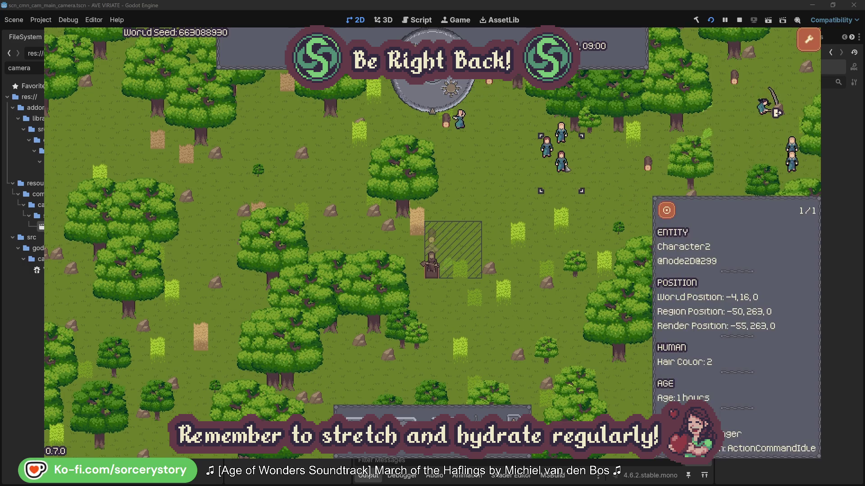
{"action": "left_click", "coordinate": [674, 208]}
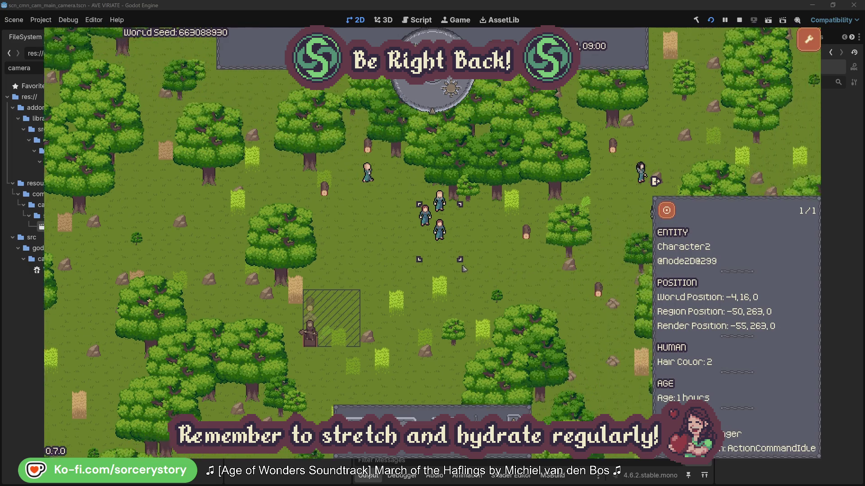
{"action": "left_click", "coordinate": [495, 261]}
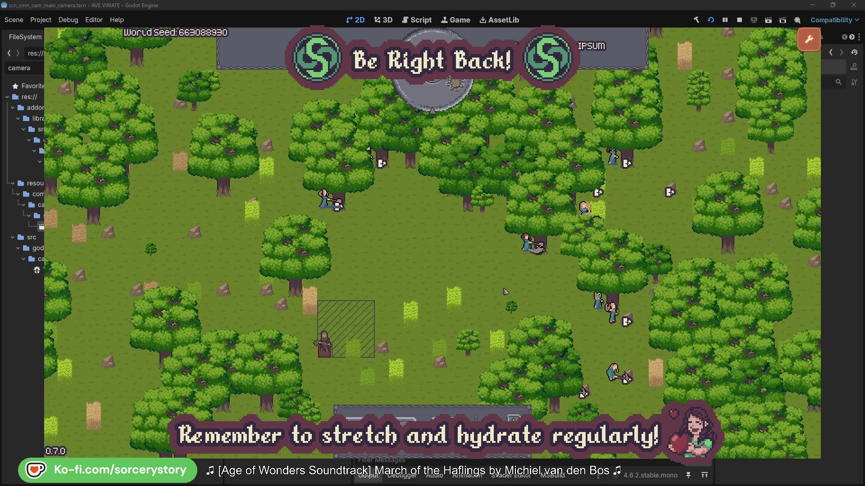
{"action": "left_click", "coordinate": [526, 242]}
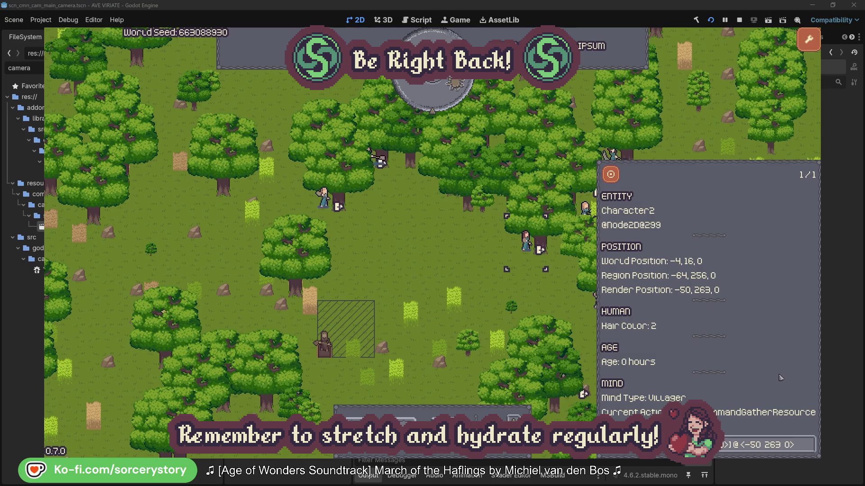
{"action": "left_click", "coordinate": [810, 451]}
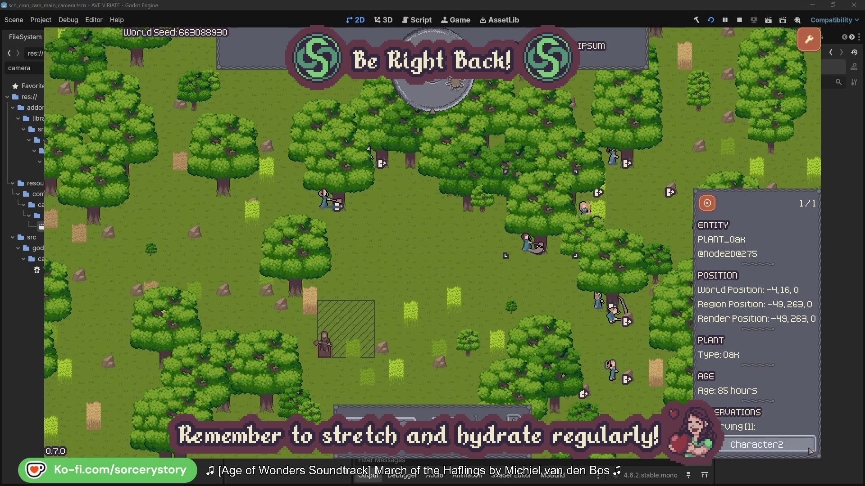
{"action": "left_click", "coordinate": [809, 450]}
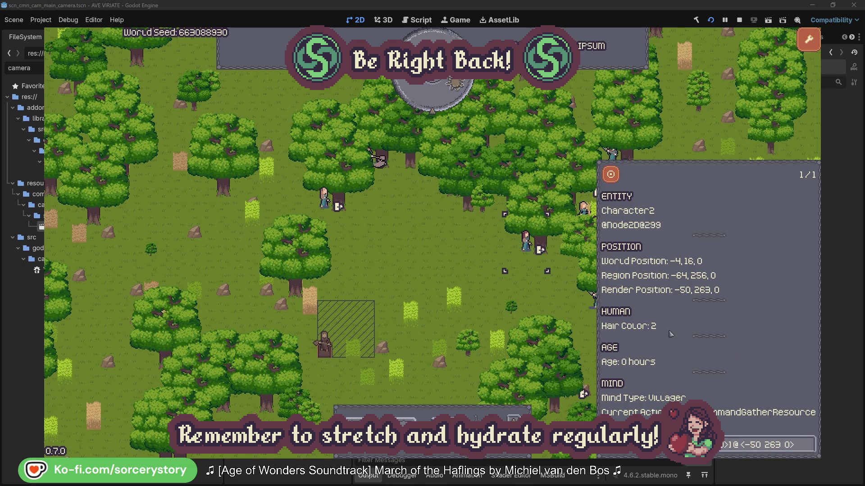
{"action": "left_click", "coordinate": [541, 299]}
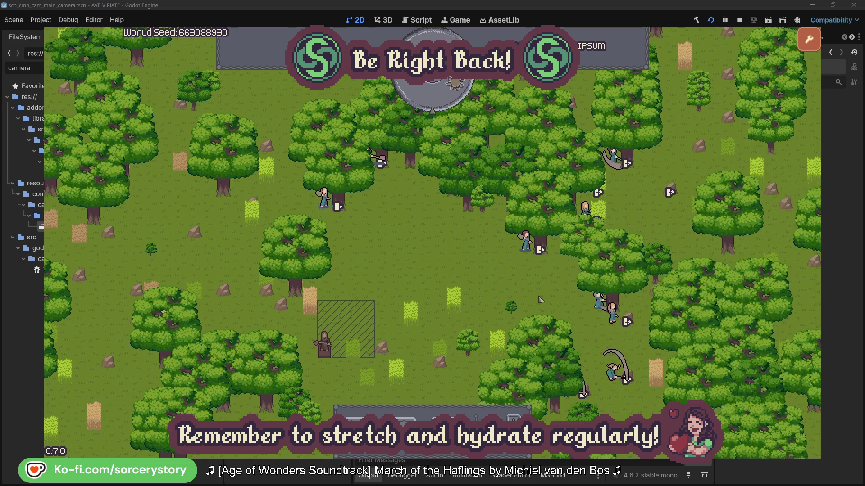
{"action": "left_click", "coordinate": [324, 198]}
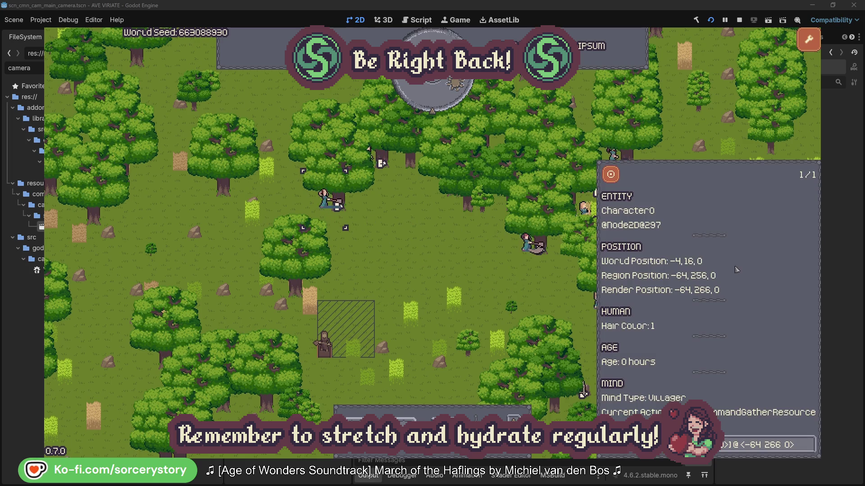
{"action": "left_click", "coordinate": [810, 444]}
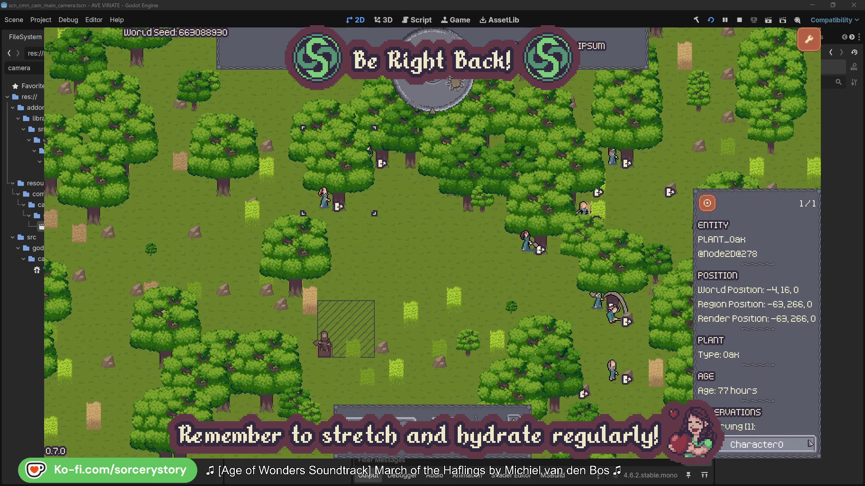
{"action": "left_click", "coordinate": [809, 445]}
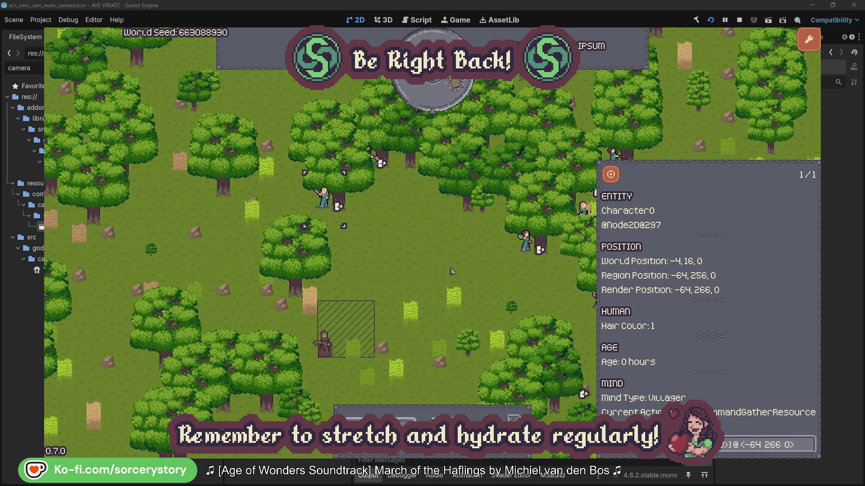
{"action": "left_click", "coordinate": [451, 271]}
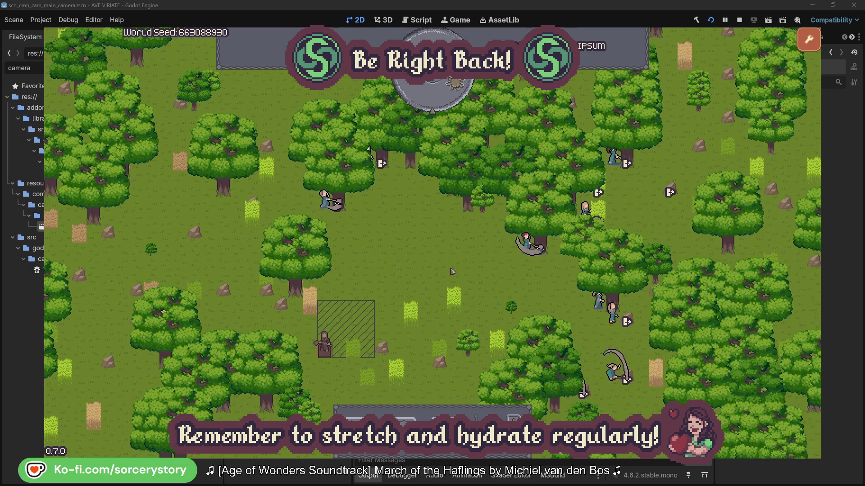
{"action": "left_click", "coordinate": [440, 101]}
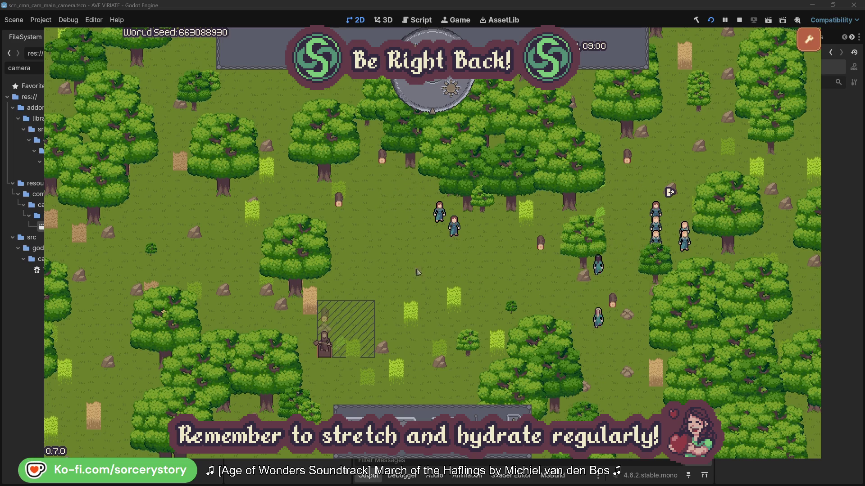
{"action": "left_click", "coordinate": [339, 309]}
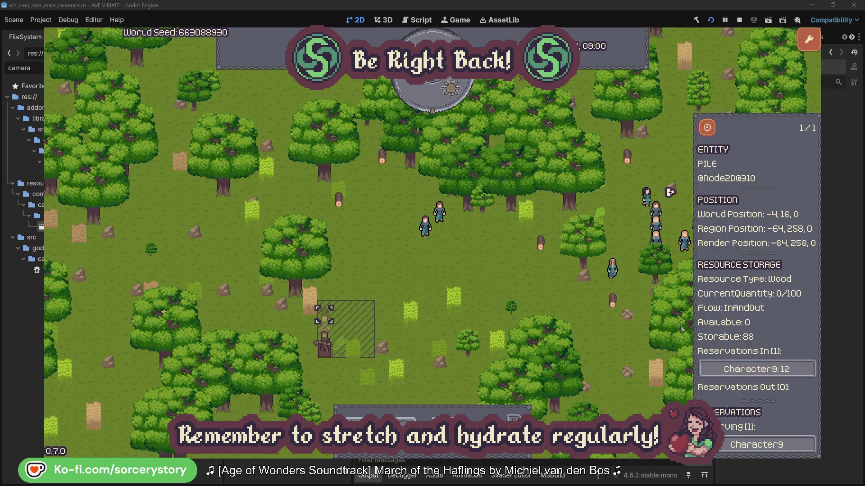
{"action": "left_click", "coordinate": [791, 370]}
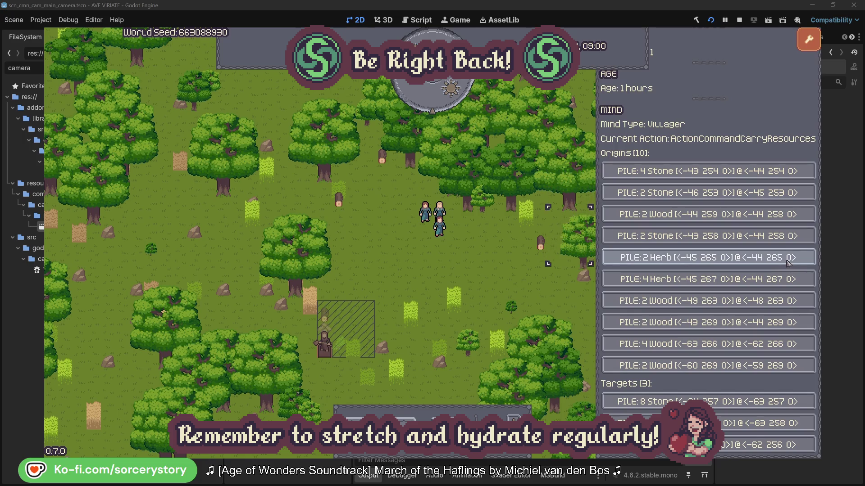
{"action": "left_click", "coordinate": [788, 259]}
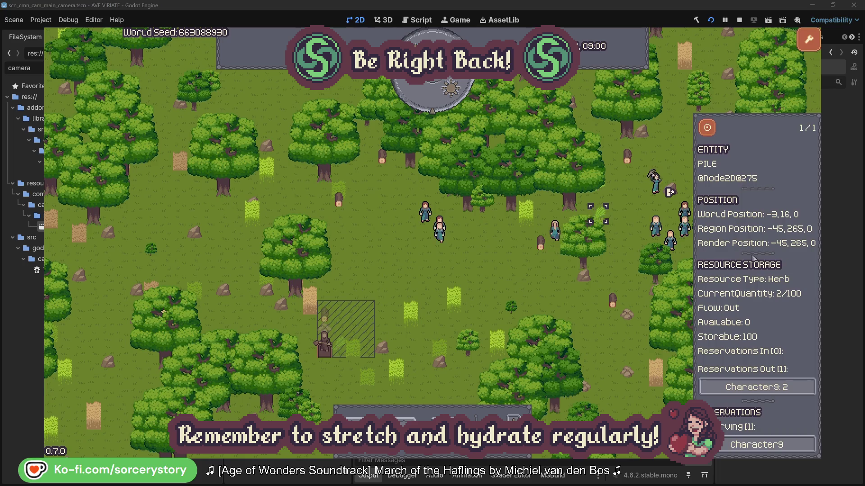
{"action": "left_click", "coordinate": [707, 128]}
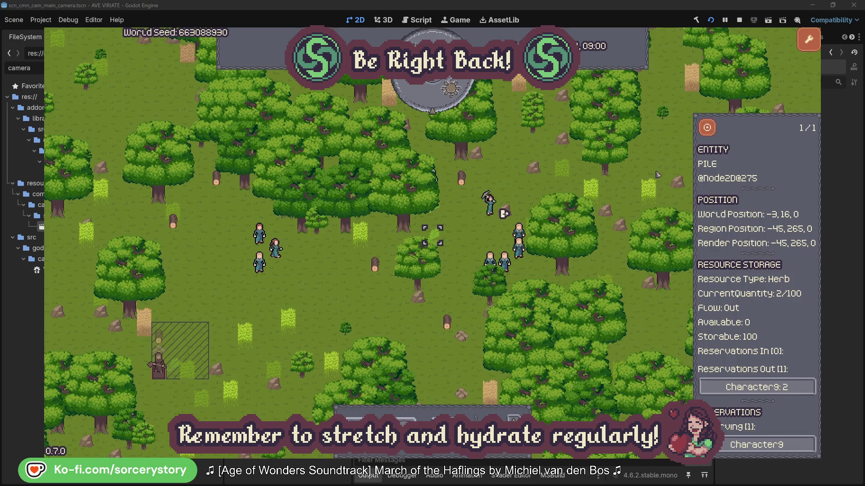
{"action": "left_click", "coordinate": [777, 388]}
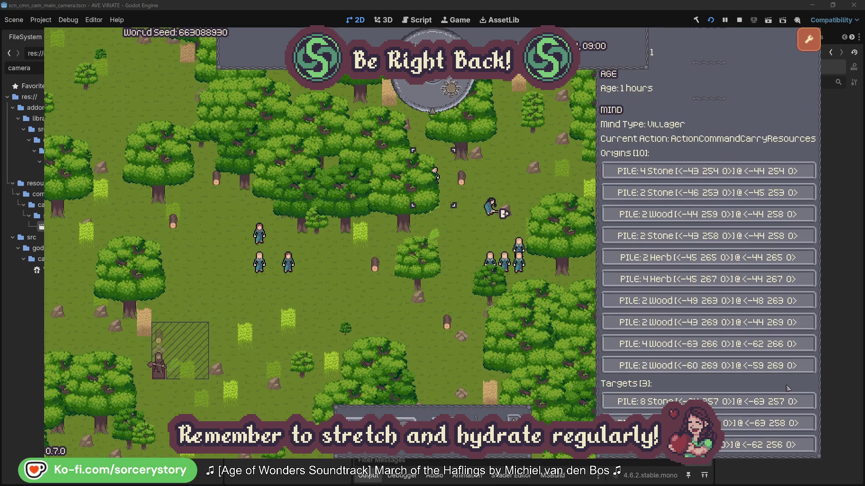
{"action": "left_click", "coordinate": [766, 423]}
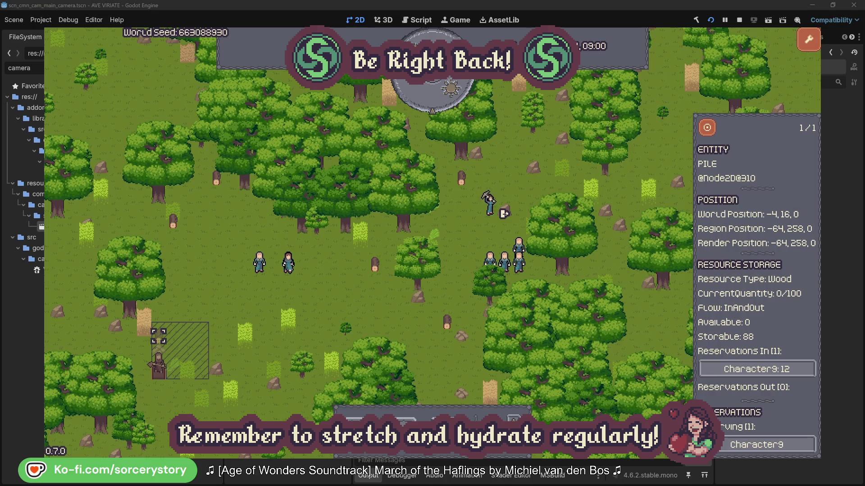
{"action": "left_click", "coordinate": [707, 128]}
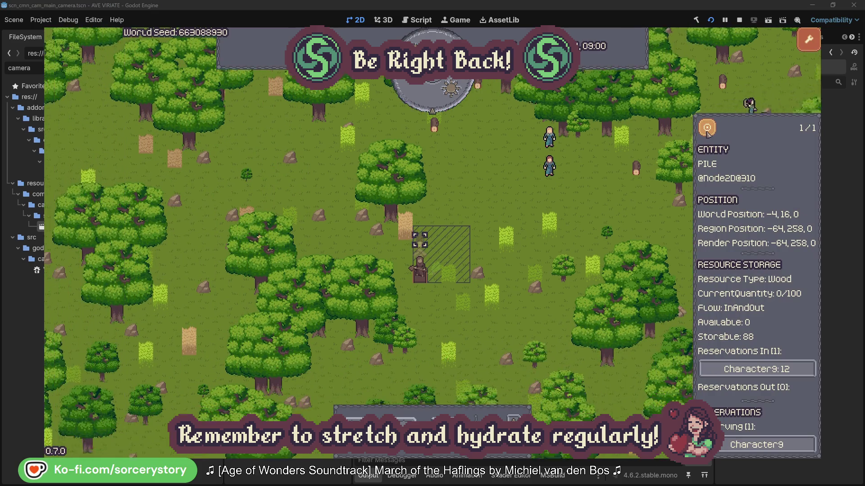
{"action": "left_click", "coordinate": [631, 199]}
{"action": "left_click", "coordinate": [561, 160]}
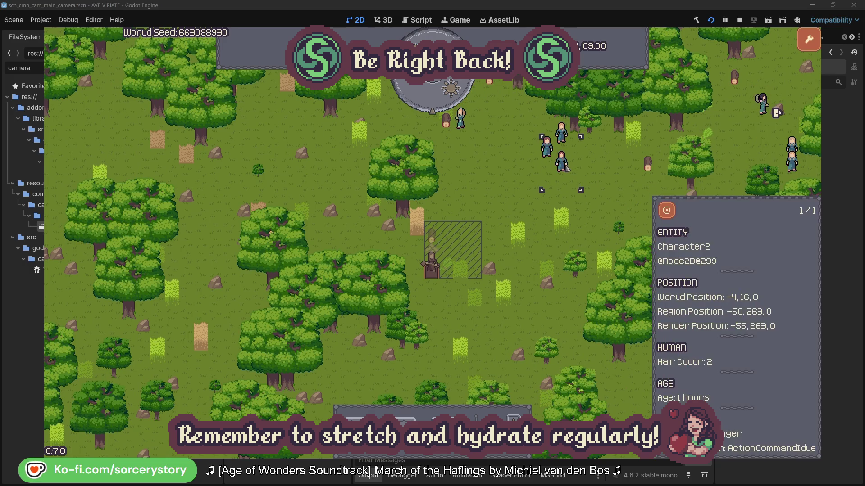
{"action": "left_click", "coordinate": [675, 209]}
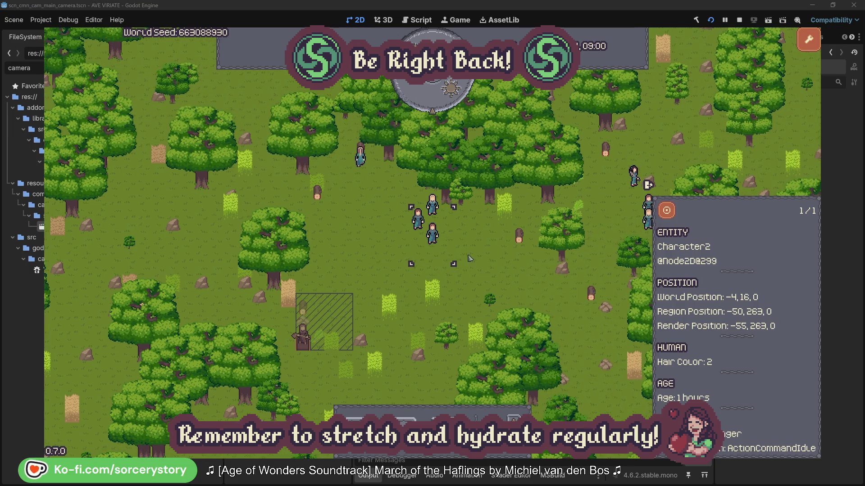
{"action": "left_click", "coordinate": [495, 261]}
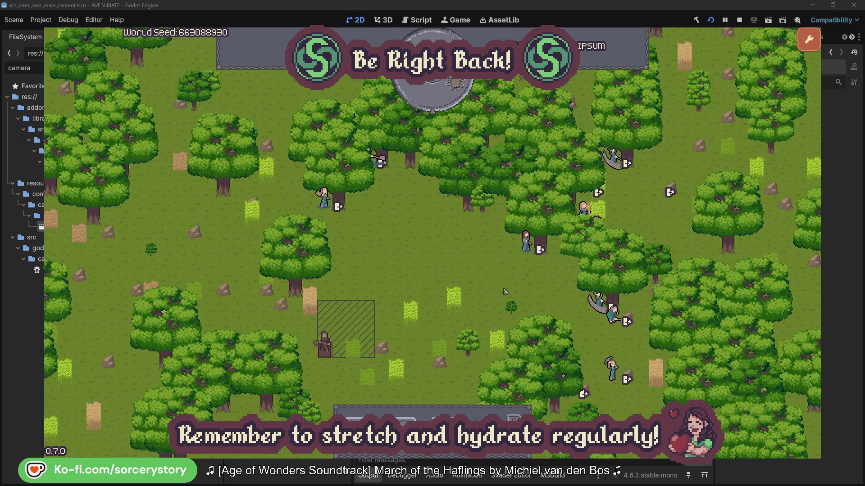
{"action": "left_click", "coordinate": [516, 256]}
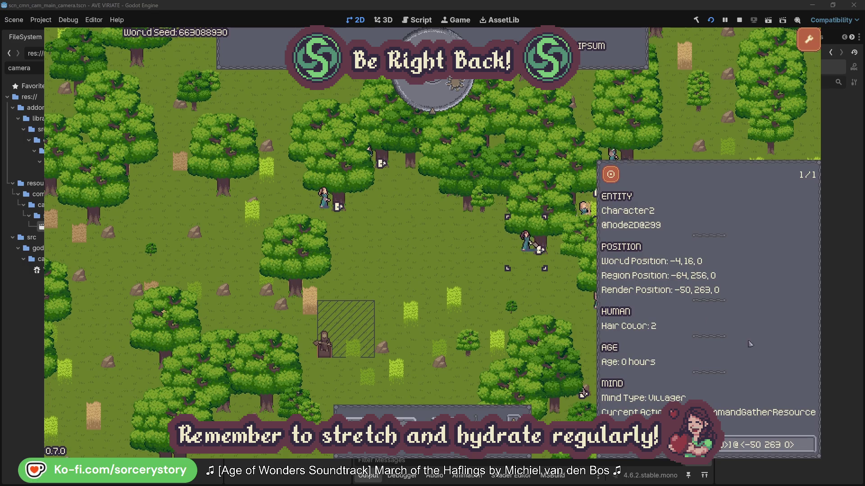
{"action": "left_click", "coordinate": [810, 450]}
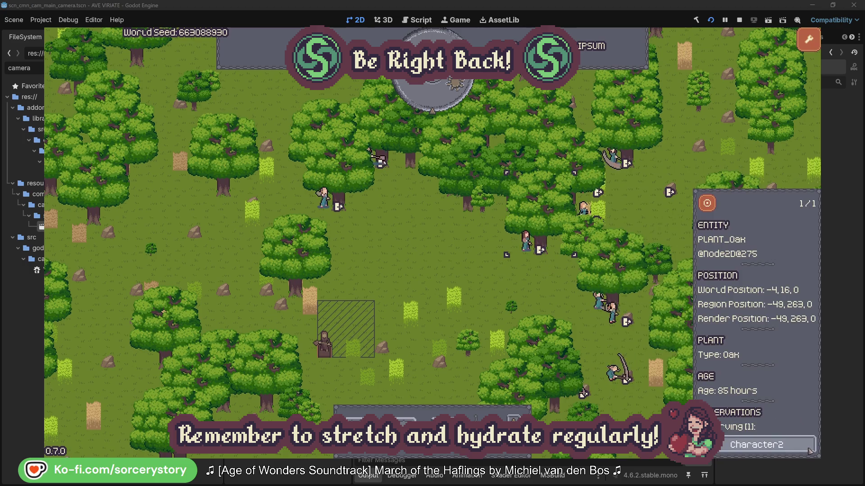
{"action": "left_click", "coordinate": [809, 450]}
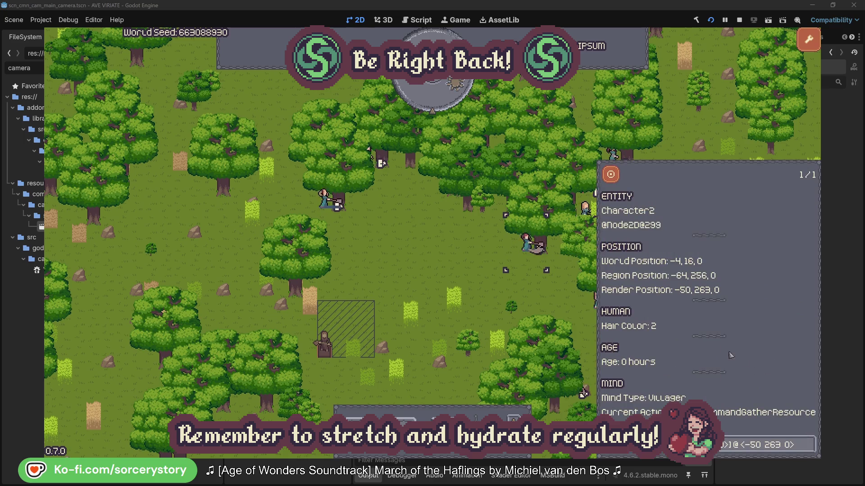
{"action": "left_click", "coordinate": [540, 300]}
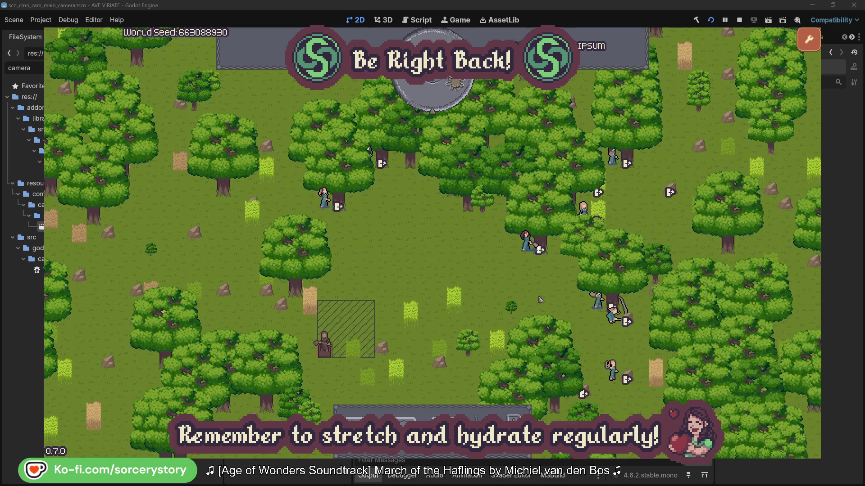
{"action": "left_click", "coordinate": [324, 198]}
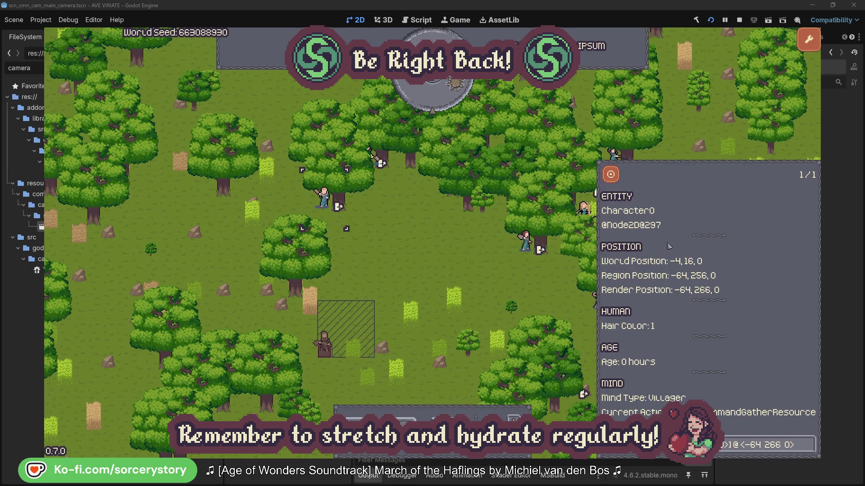
{"action": "left_click", "coordinate": [809, 444]}
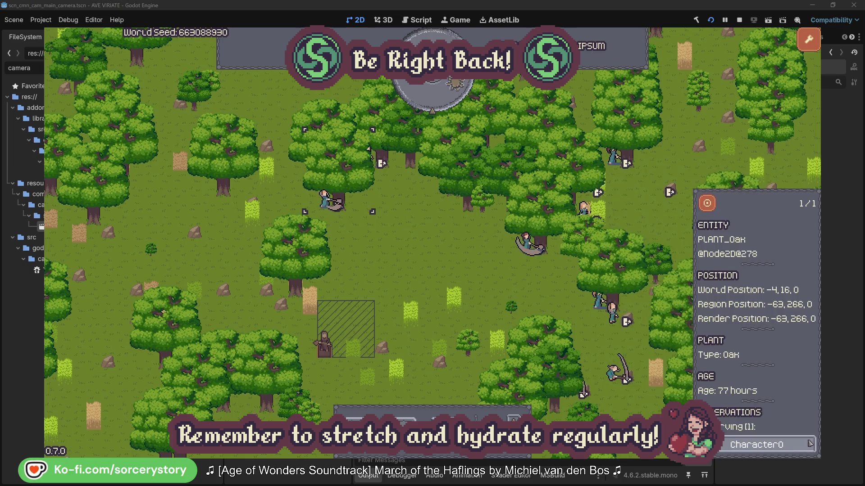
{"action": "left_click", "coordinate": [809, 445]}
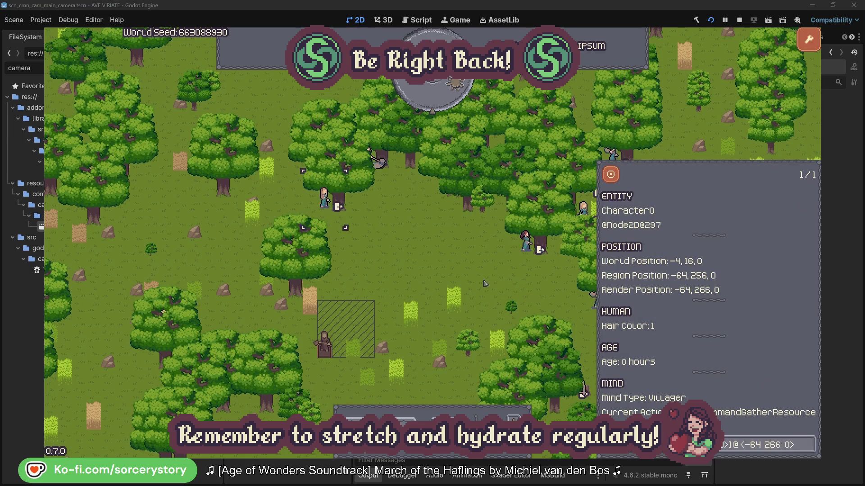
{"action": "left_click", "coordinate": [453, 271]}
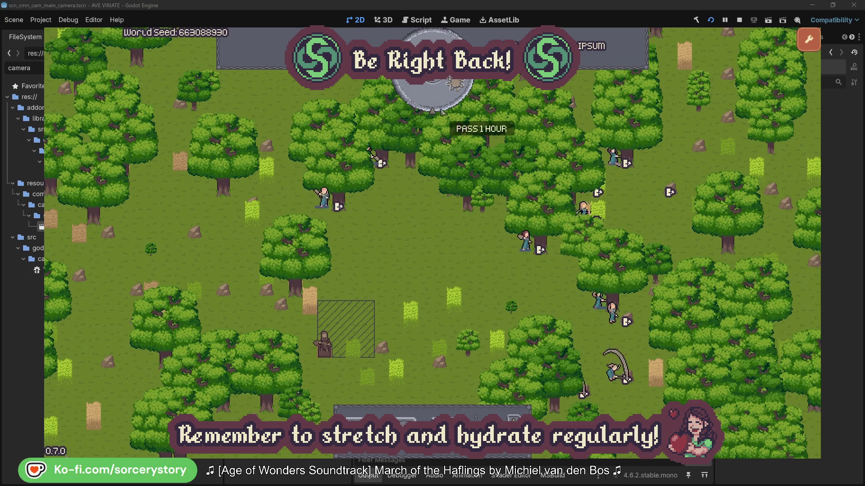
{"action": "left_click", "coordinate": [439, 101]}
{"action": "left_click", "coordinate": [325, 315]}
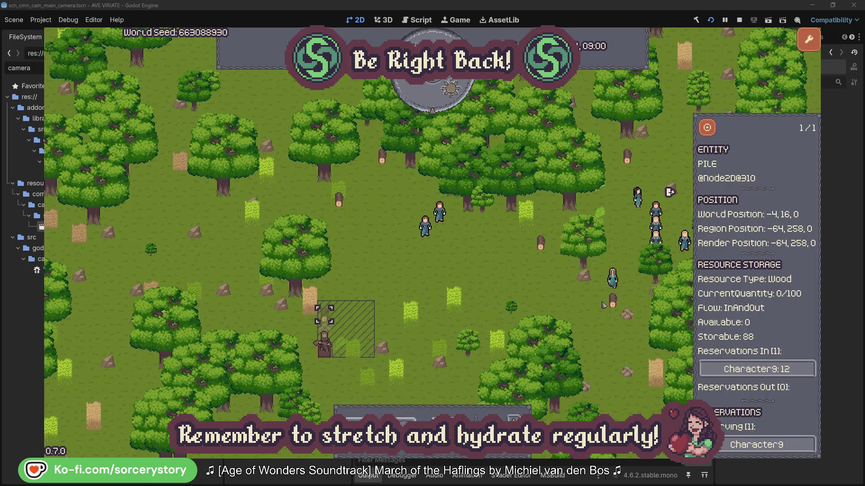
{"action": "left_click", "coordinate": [783, 369]}
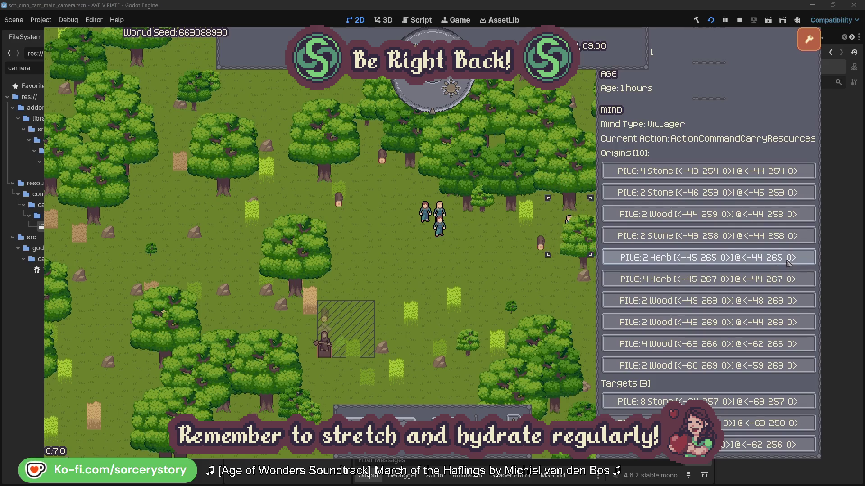
{"action": "left_click", "coordinate": [788, 262]}
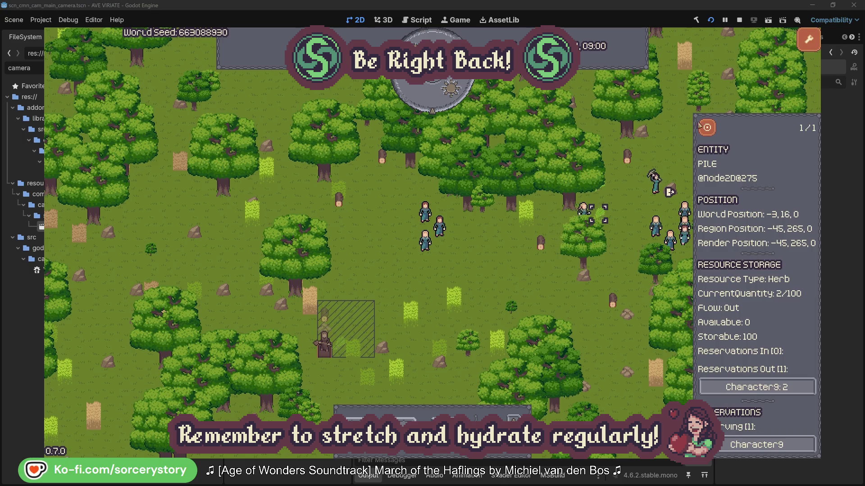
{"action": "left_click", "coordinate": [714, 132]}
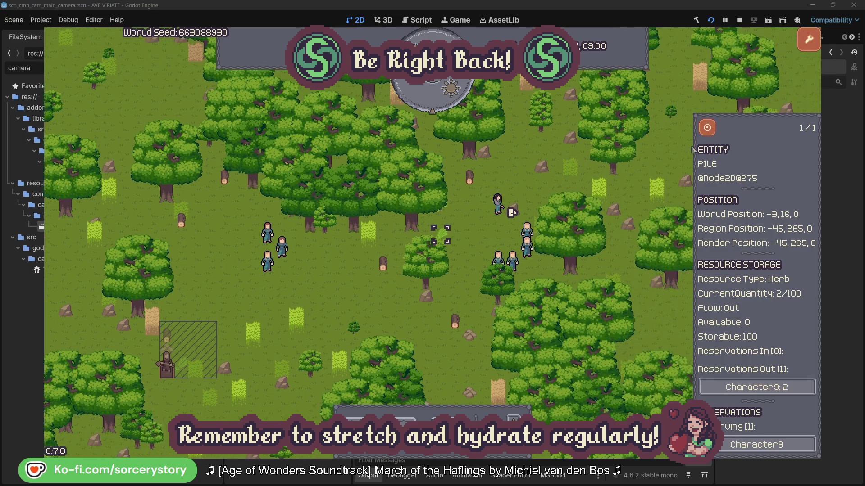
{"action": "left_click", "coordinate": [756, 387]}
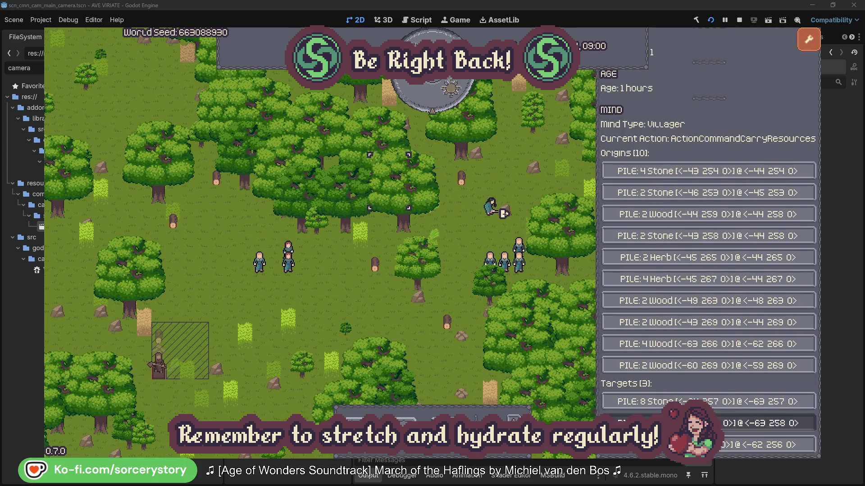
{"action": "left_click", "coordinate": [766, 423]}
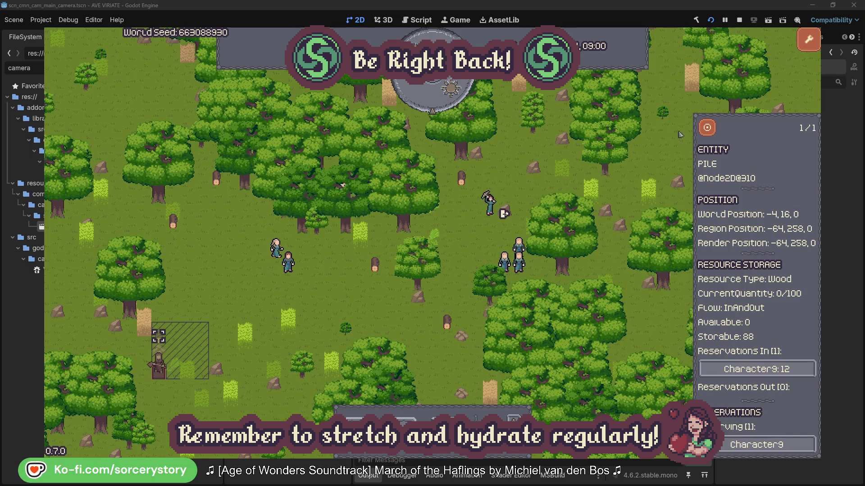
{"action": "left_click", "coordinate": [707, 129]}
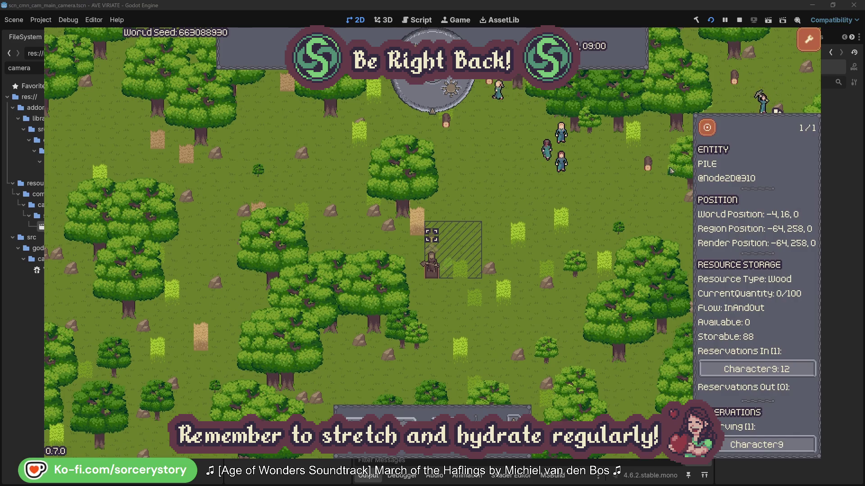
{"action": "left_click", "coordinate": [626, 200]}
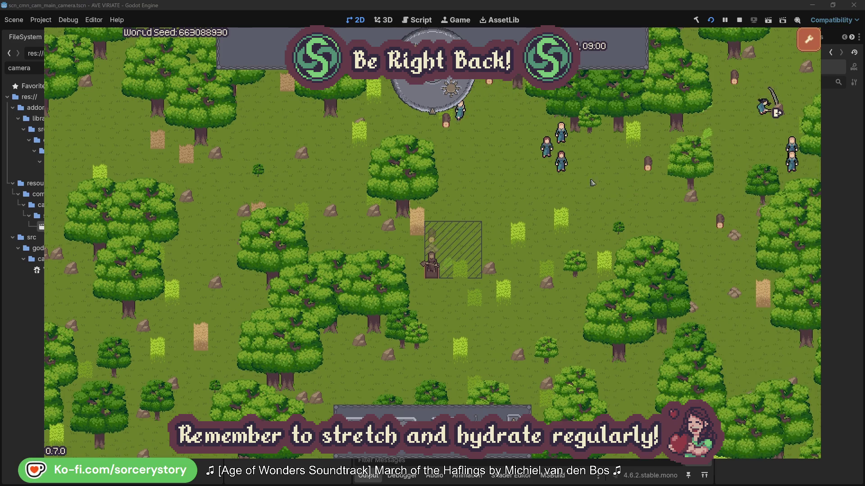
{"action": "left_click", "coordinate": [565, 167]}
{"action": "key", "text": "f"}
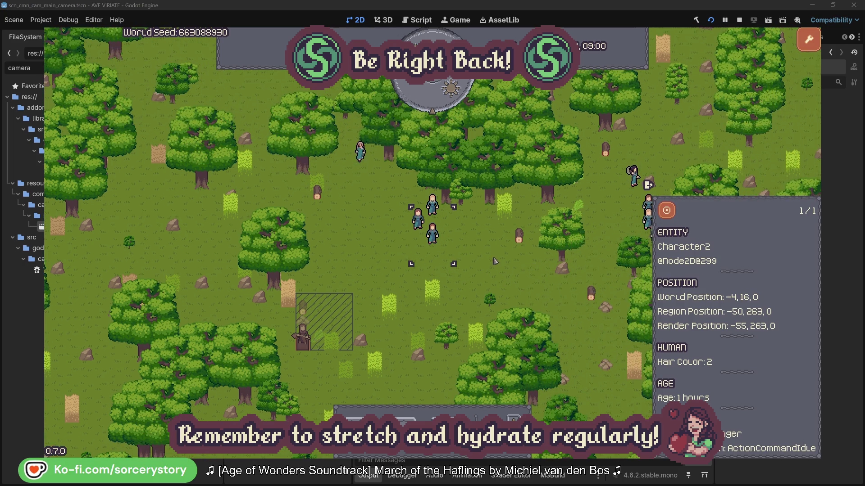
{"action": "left_click", "coordinate": [495, 261]}
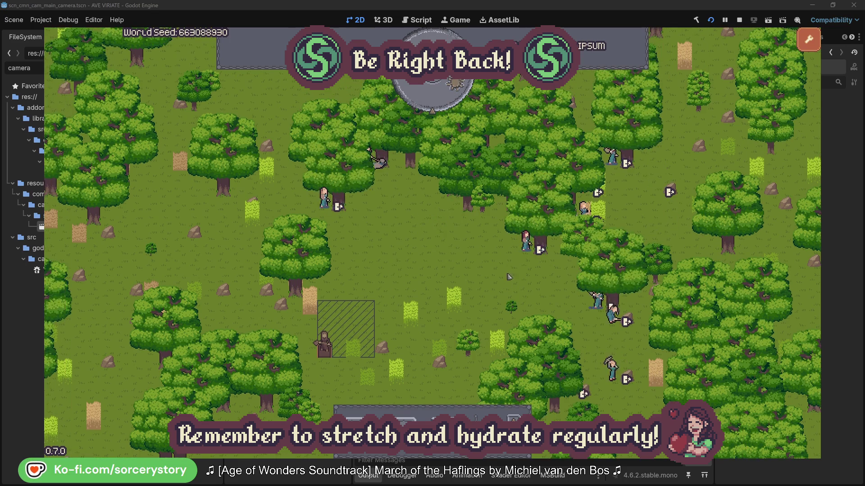
Check villager Character2 and the oak it is gathering from, then close its details
{"action": "left_click", "coordinate": [525, 244]}
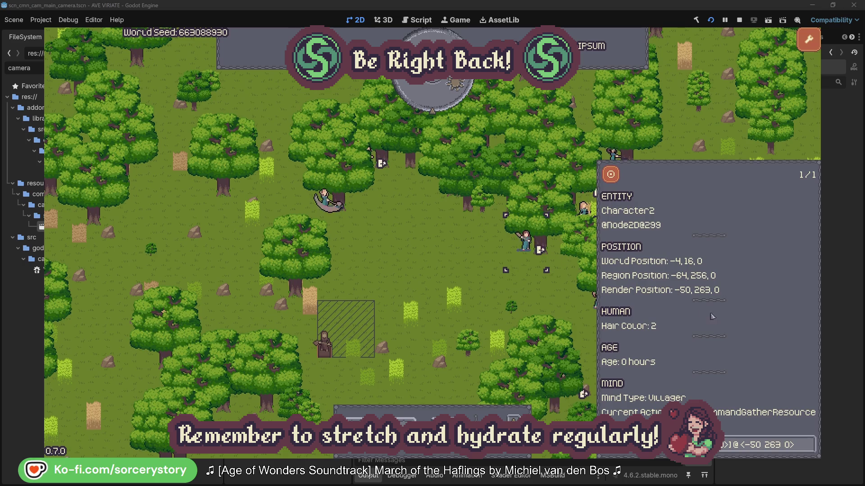
{"action": "left_click", "coordinate": [810, 452]}
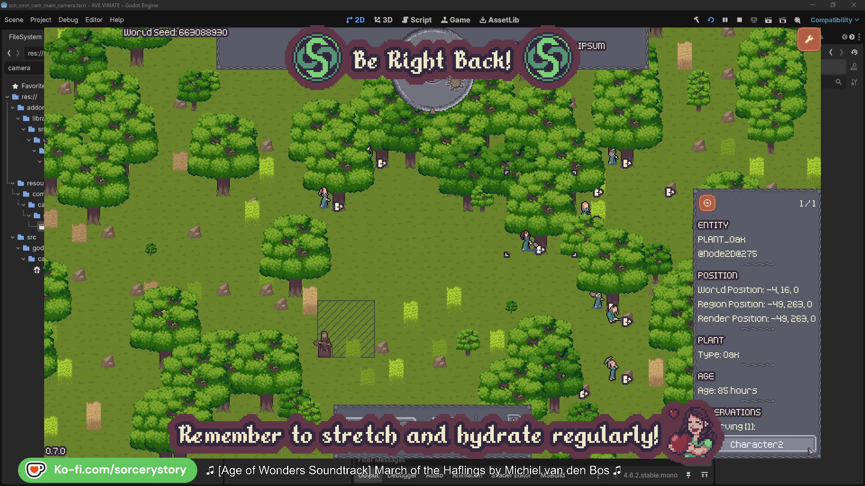
{"action": "left_click", "coordinate": [811, 451]}
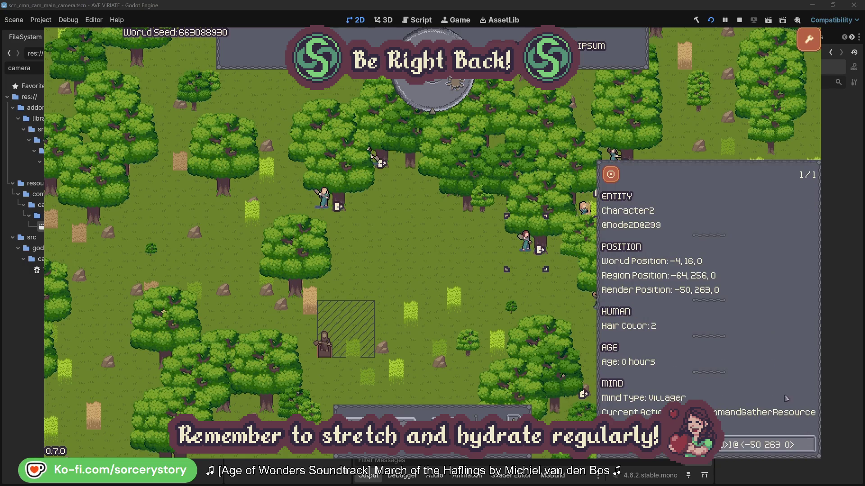
{"action": "left_click", "coordinate": [540, 300]}
Check Character0's oak, deselect, and pass one hour so the clock reads 09:00
{"action": "left_click", "coordinate": [331, 213]}
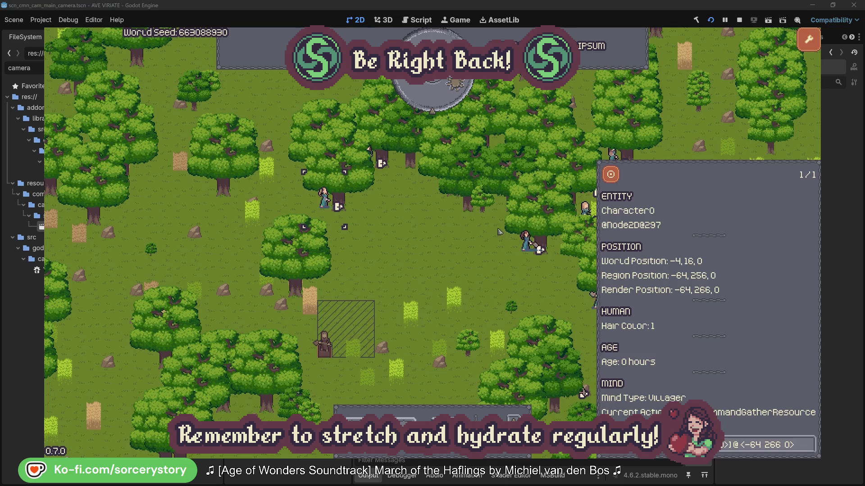
{"action": "left_click", "coordinate": [810, 445]}
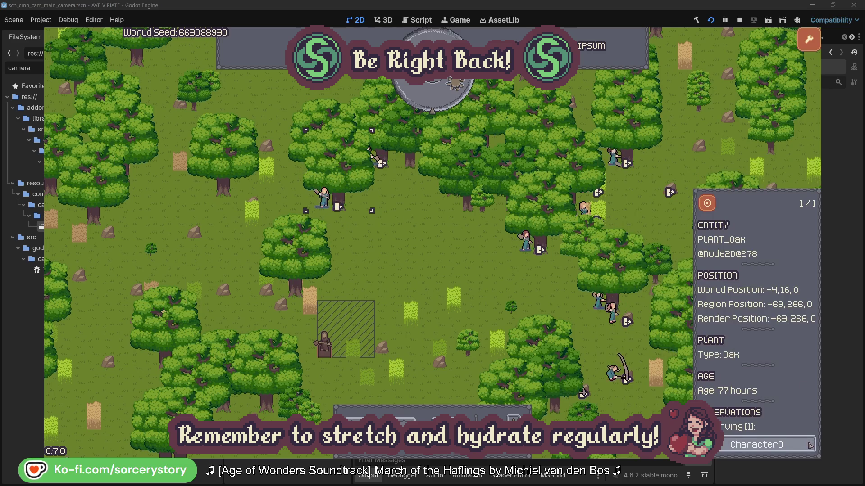
{"action": "left_click", "coordinate": [810, 445]}
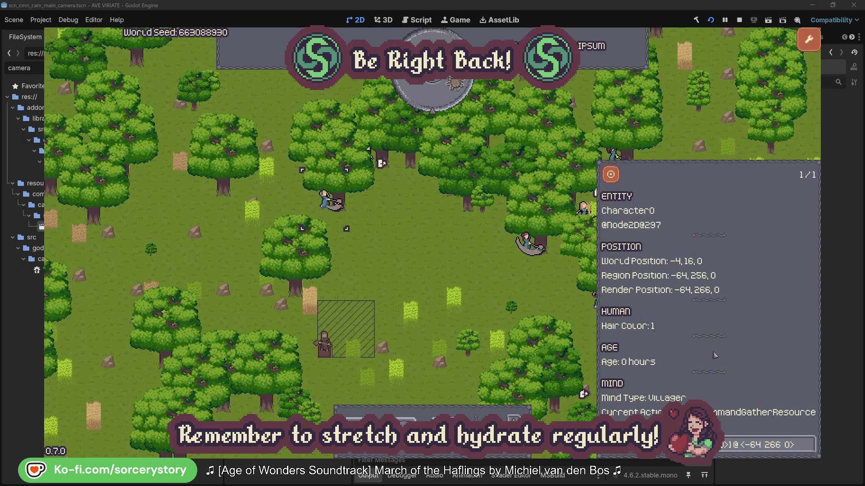
{"action": "left_click", "coordinate": [451, 270]}
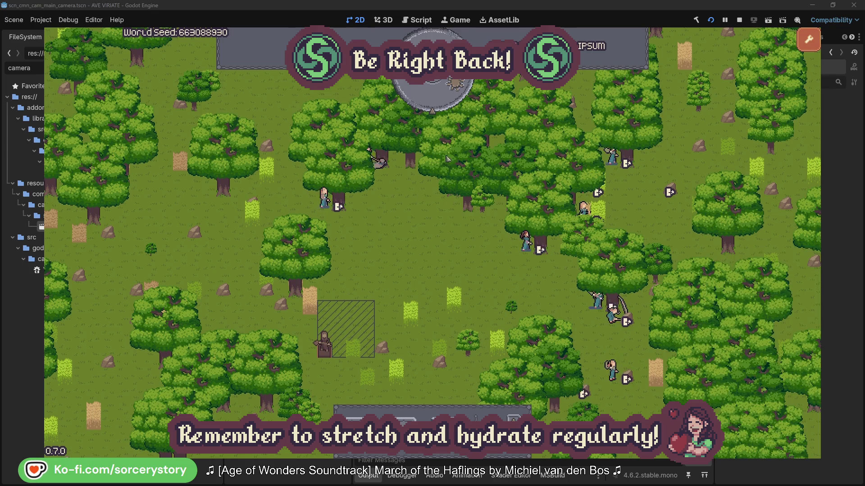
{"action": "left_click", "coordinate": [439, 104]}
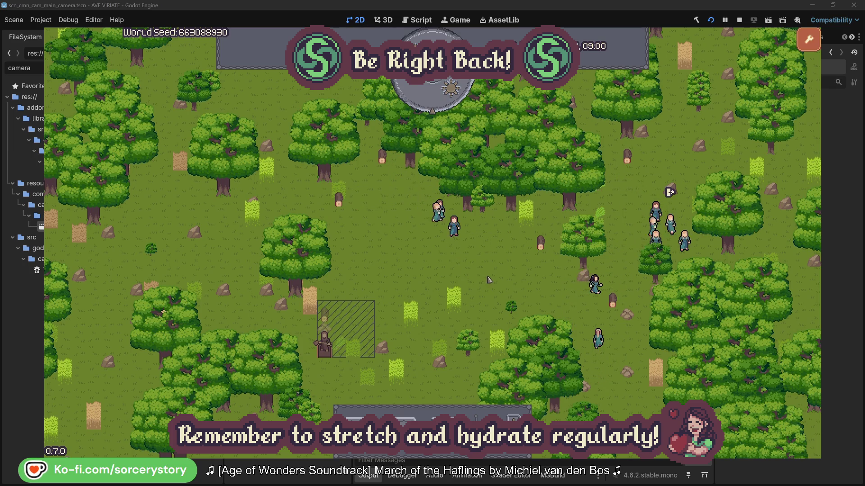
Trace the storage pile's reservation to Character9 and centre on its 2 Herb pile
{"action": "left_click", "coordinate": [326, 315]}
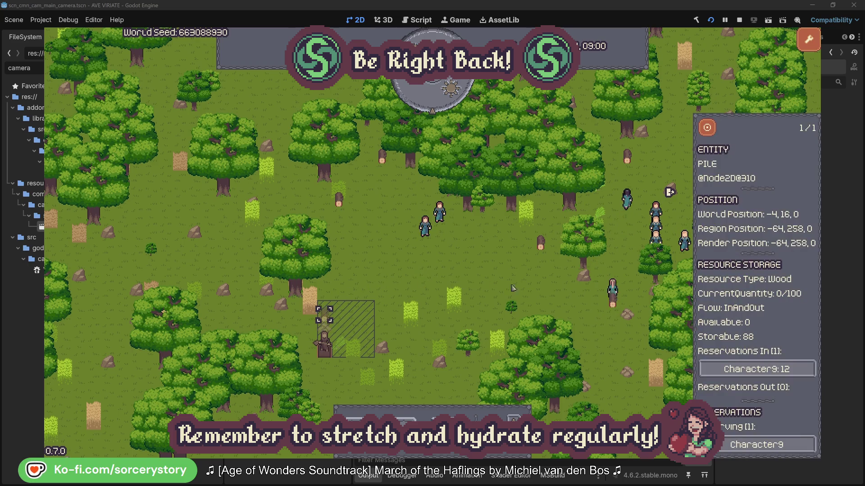
{"action": "left_click", "coordinate": [795, 370]}
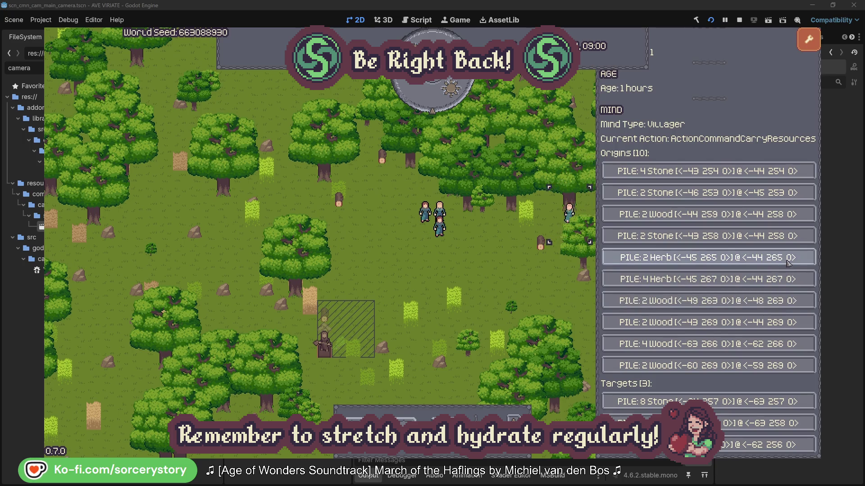
{"action": "left_click", "coordinate": [788, 261]}
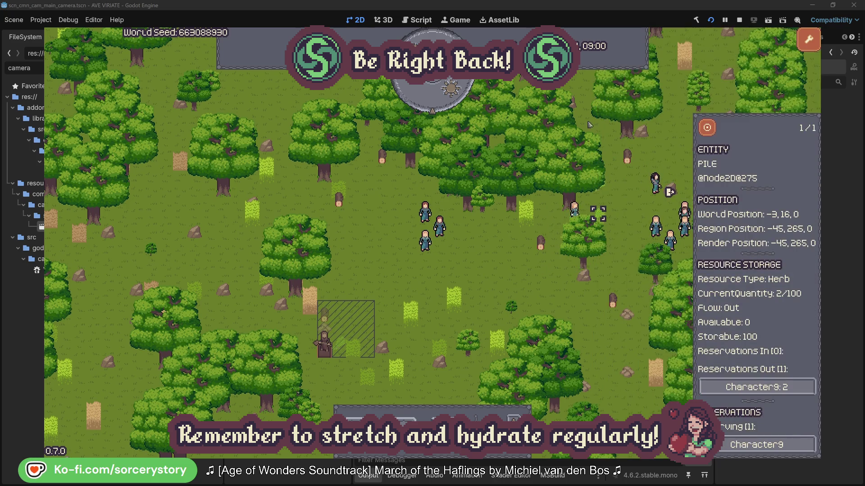
{"action": "left_click", "coordinate": [714, 132]}
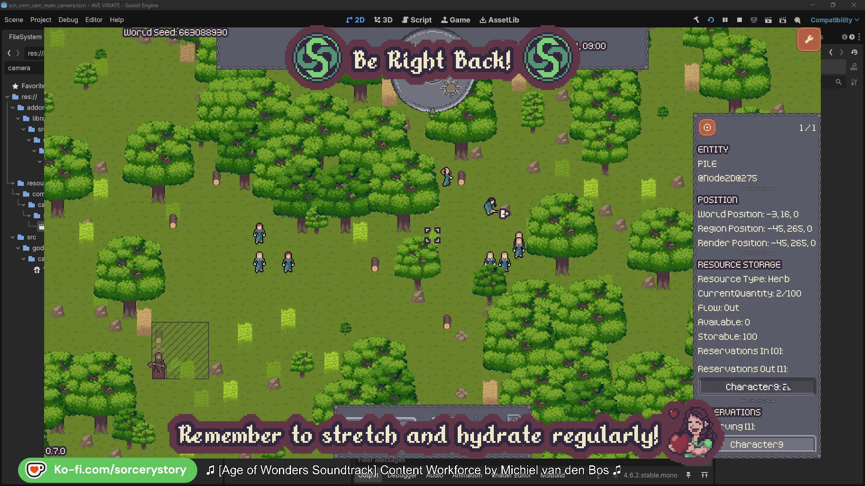
Centre the view on Character9's wood pile and close its details
{"action": "left_click", "coordinate": [773, 386]}
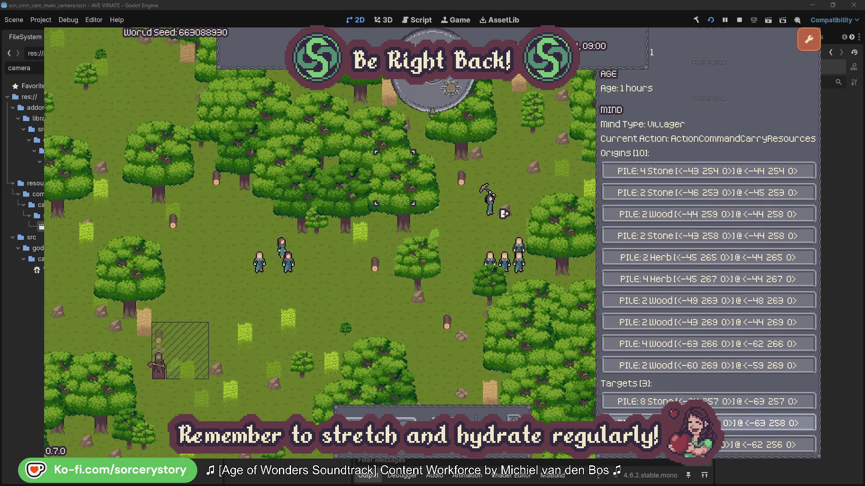
{"action": "left_click", "coordinate": [766, 423]}
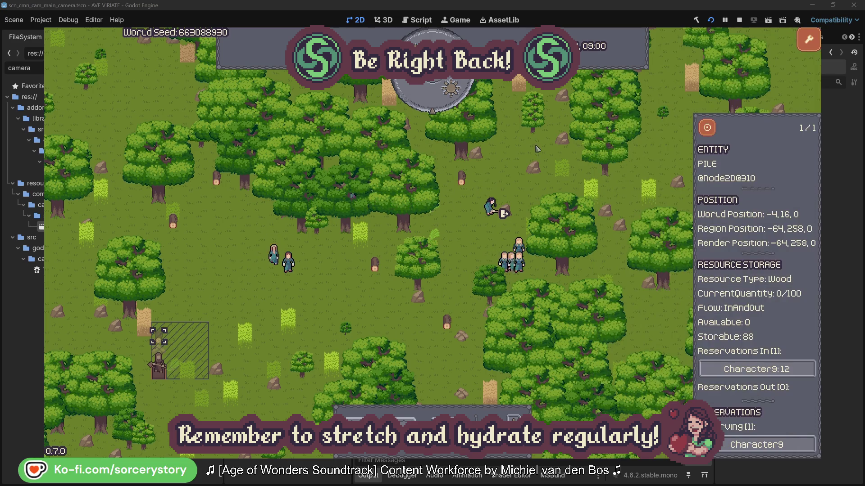
{"action": "left_click", "coordinate": [707, 129]}
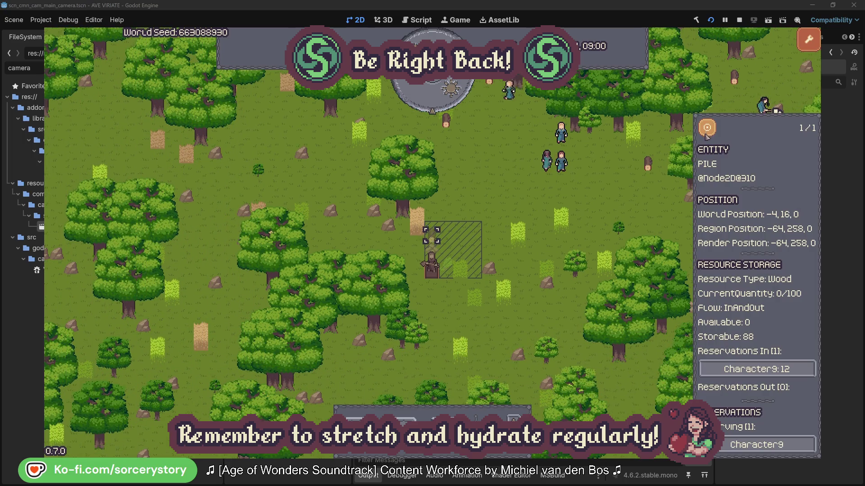
{"action": "left_click", "coordinate": [636, 197]}
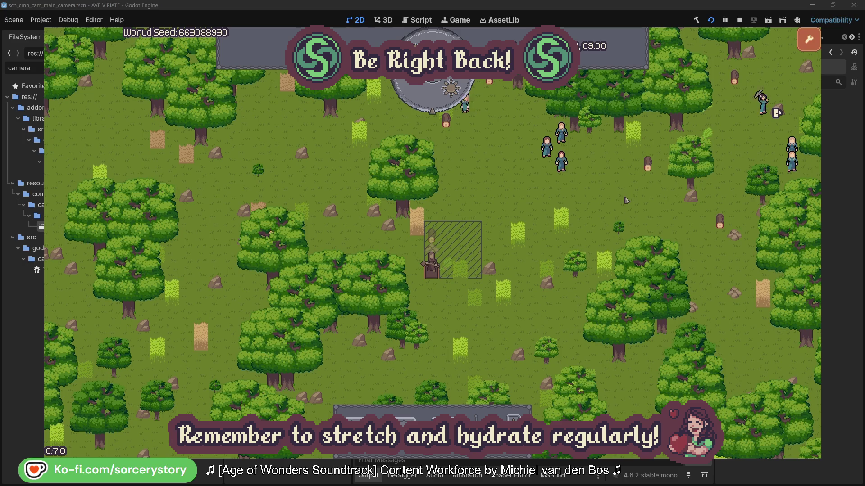
Centre the view on villager Character2 and reopen its details
{"action": "left_click", "coordinate": [560, 162]}
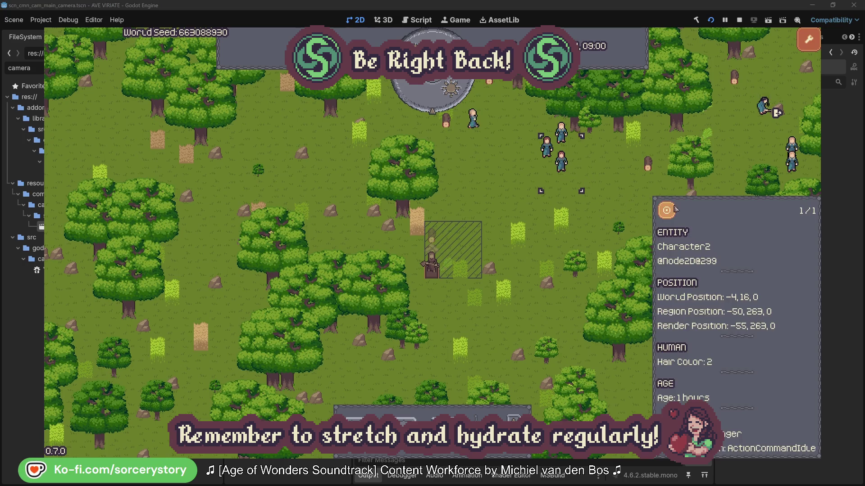
{"action": "left_click", "coordinate": [674, 210]}
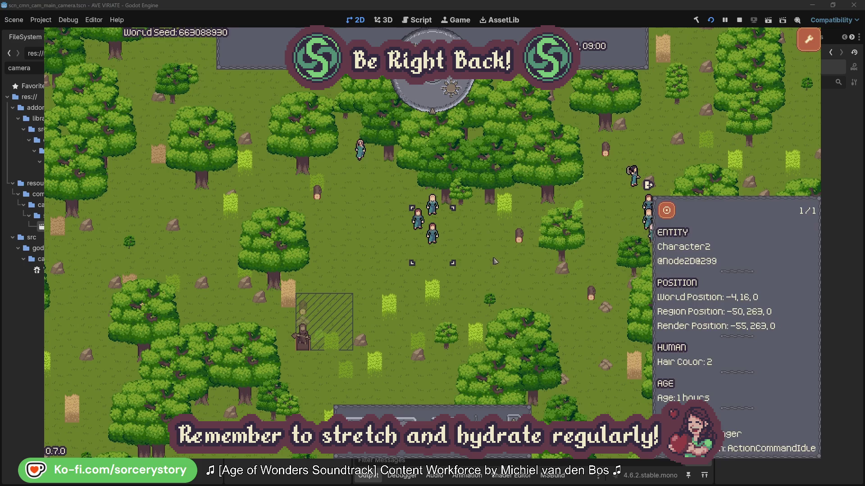
{"action": "left_click", "coordinate": [495, 261]}
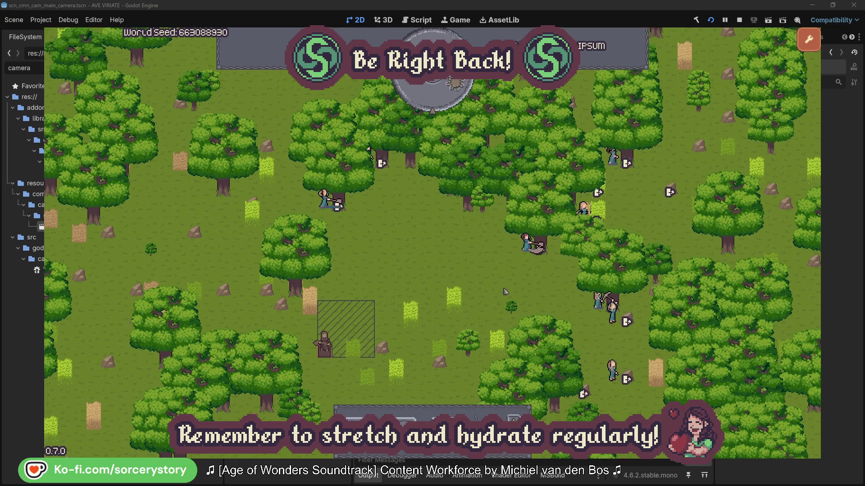
{"action": "left_click", "coordinate": [511, 268]}
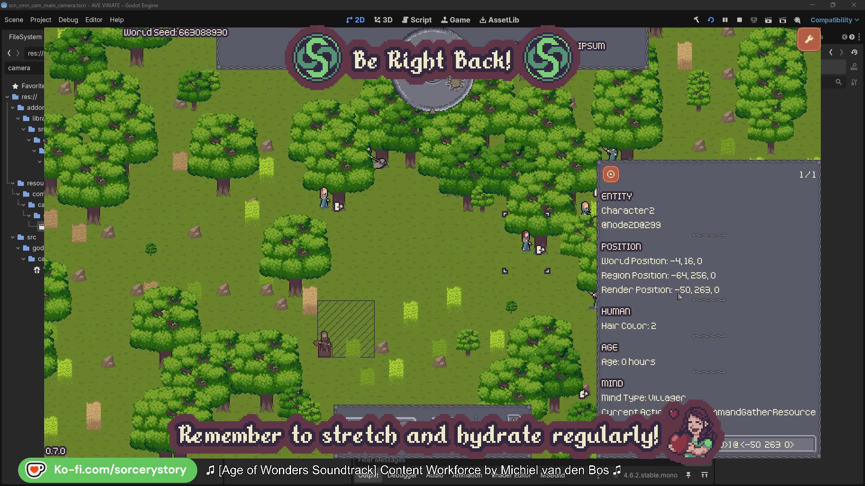
{"action": "left_click", "coordinate": [808, 446]}
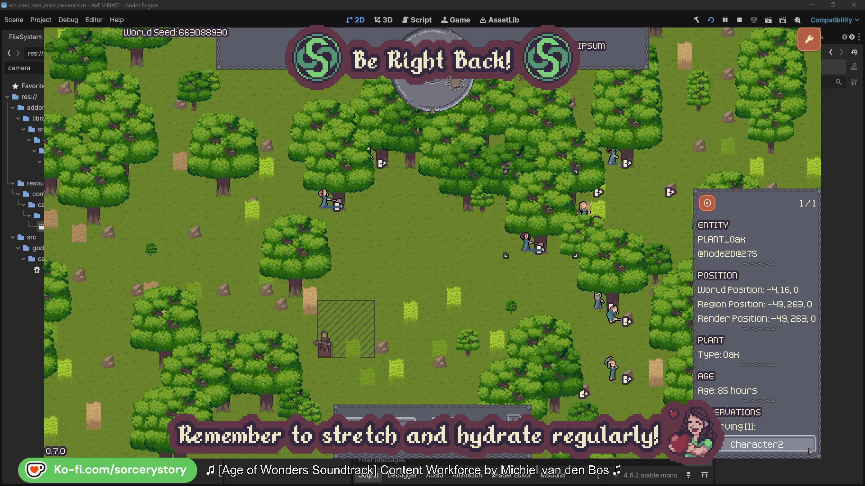
{"action": "left_click", "coordinate": [809, 448]}
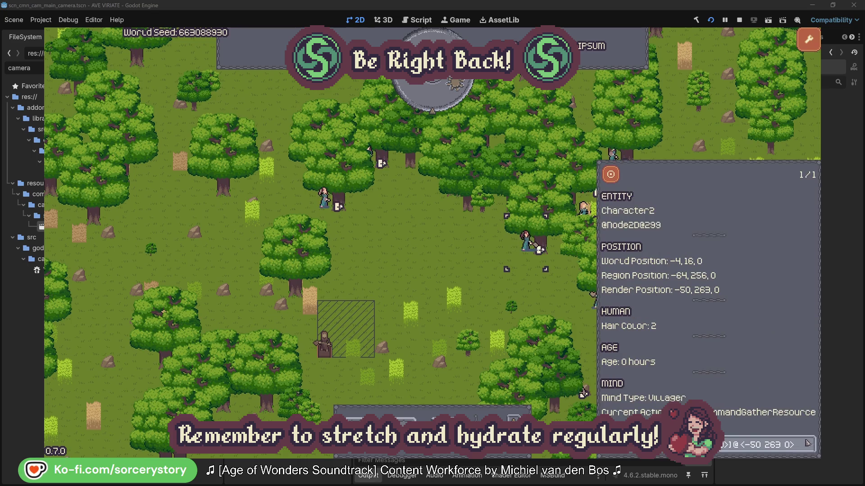
{"action": "left_click", "coordinate": [541, 299]}
{"action": "left_click", "coordinate": [324, 199]}
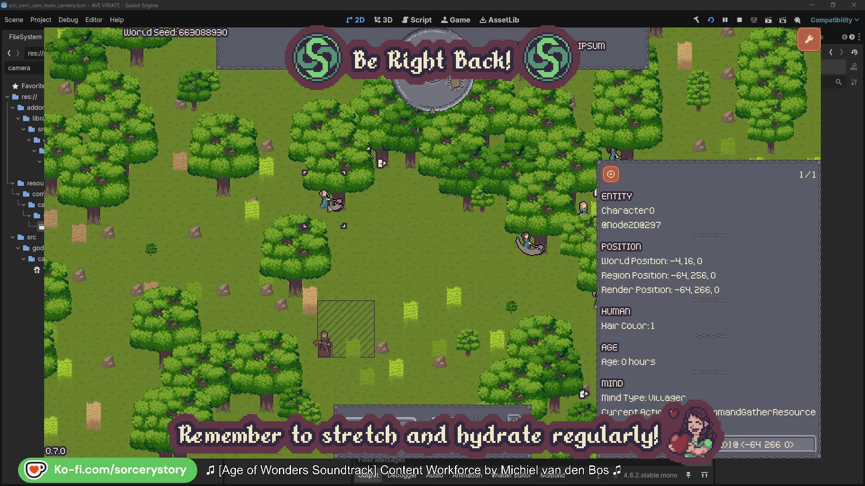
{"action": "left_click", "coordinate": [808, 440]}
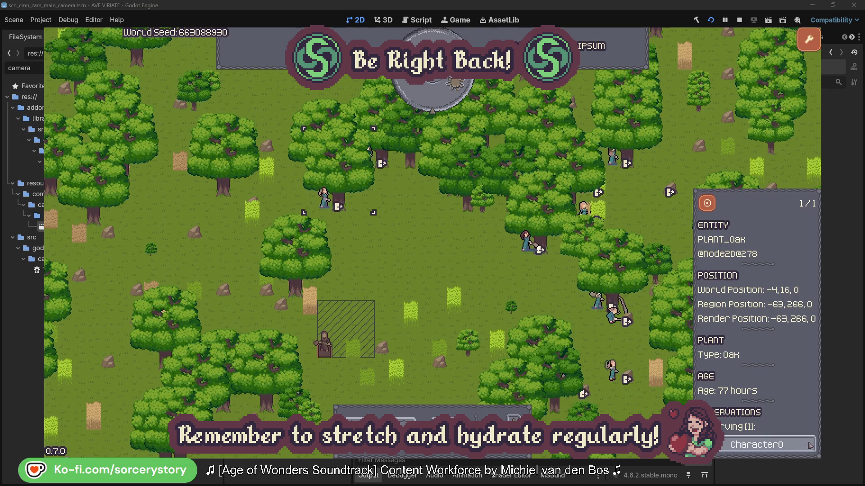
{"action": "left_click", "coordinate": [809, 445]}
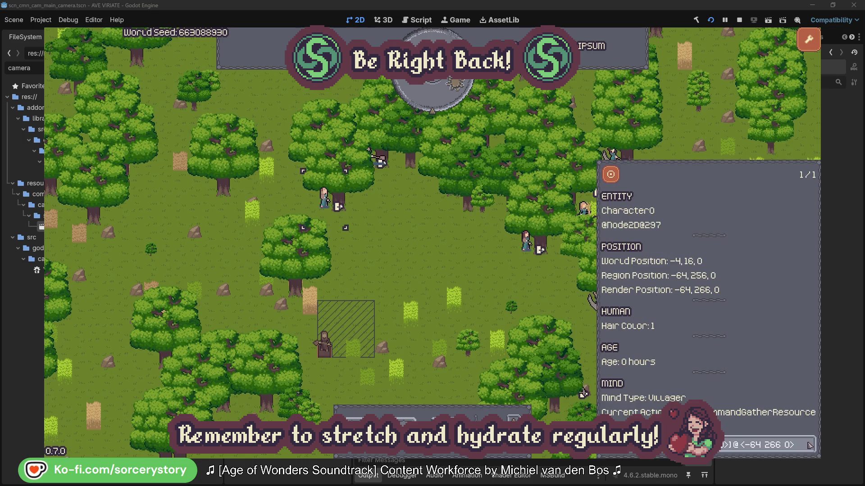
{"action": "left_click", "coordinate": [452, 271]}
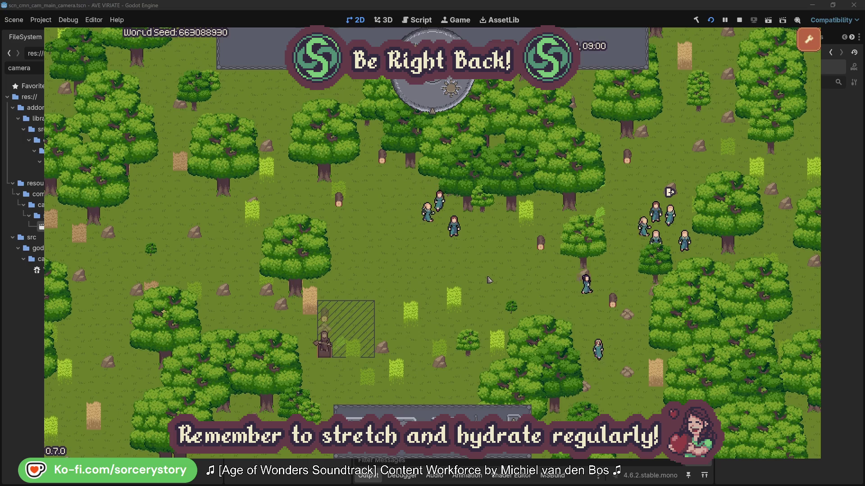
Open Character9 from the storage pile and centre the view on its 2 Herb pile
{"action": "left_click", "coordinate": [328, 318]}
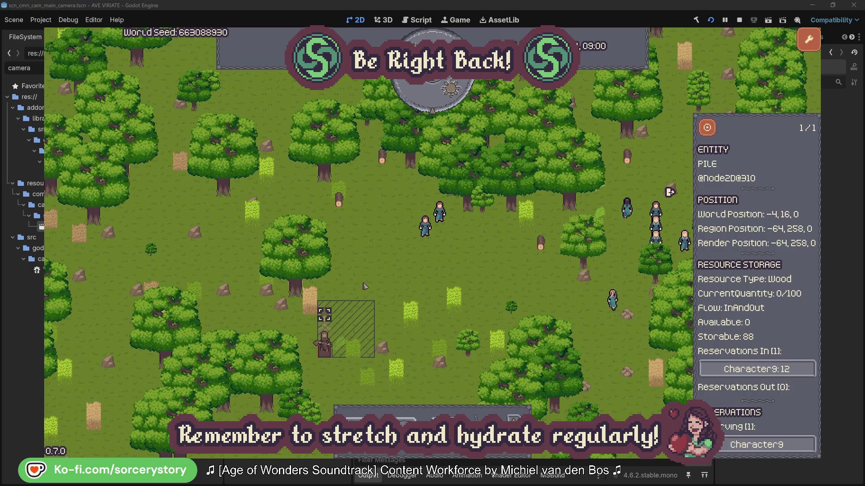
{"action": "left_click", "coordinate": [795, 370]}
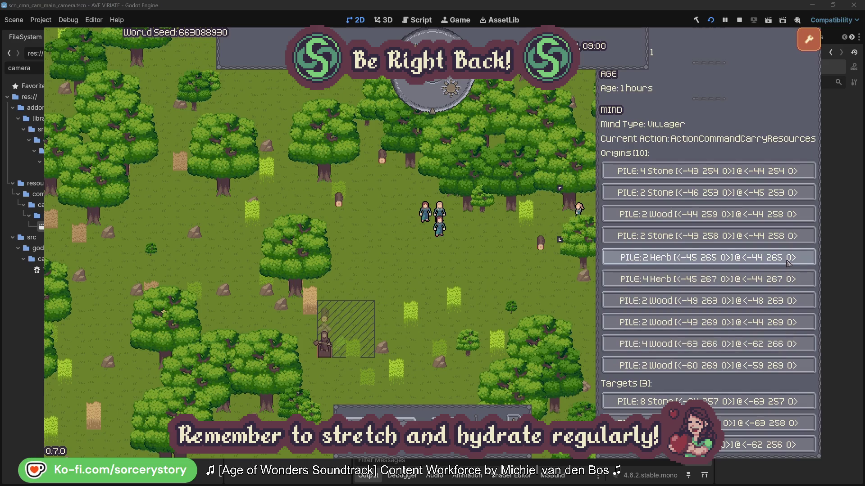
{"action": "left_click", "coordinate": [789, 263]}
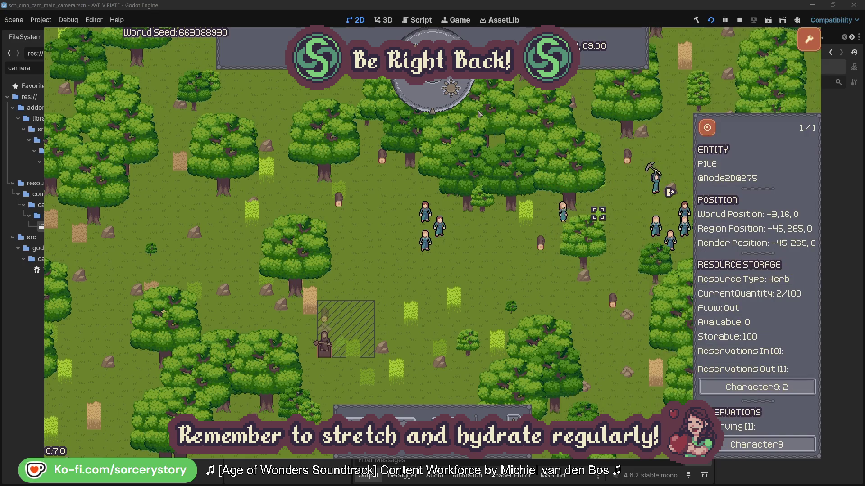
{"action": "left_click", "coordinate": [713, 131]}
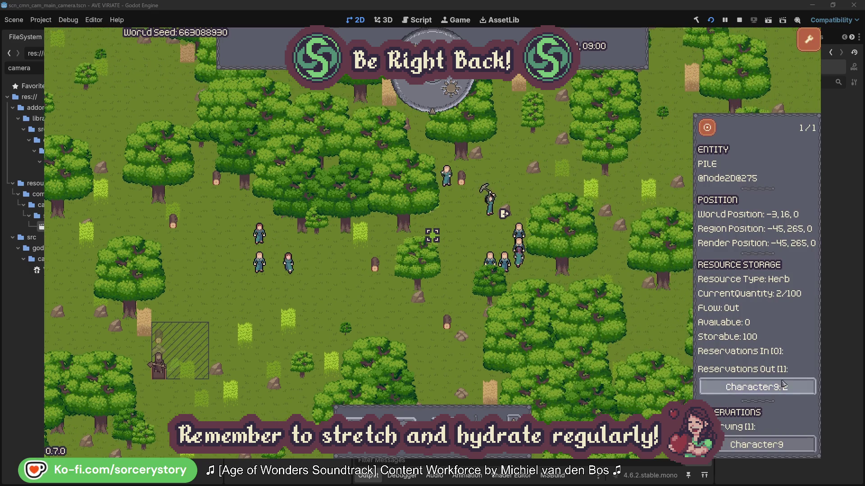
Return to Character9 and centre on its wood pile, showing 0/100 wood
{"action": "left_click", "coordinate": [788, 388]}
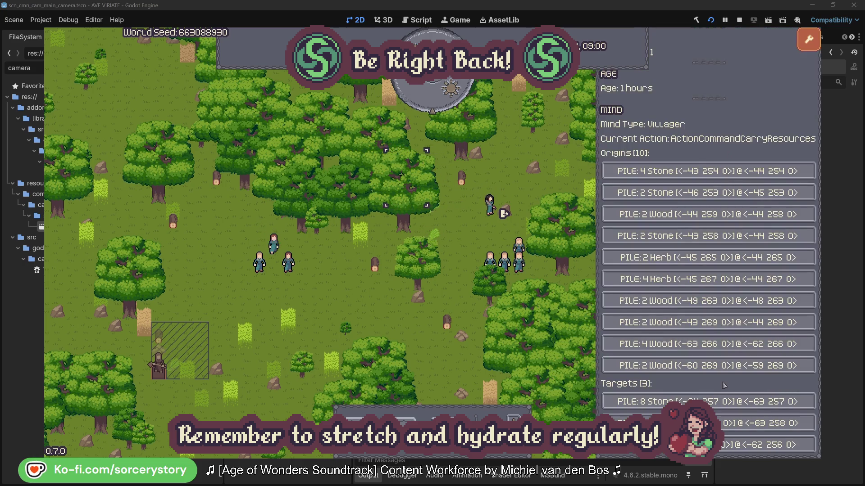
{"action": "left_click", "coordinate": [765, 424]}
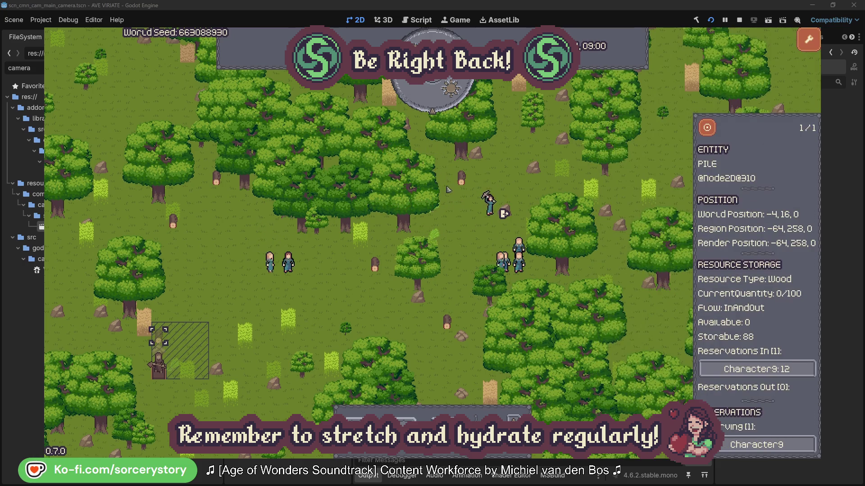
{"action": "left_click", "coordinate": [708, 133]}
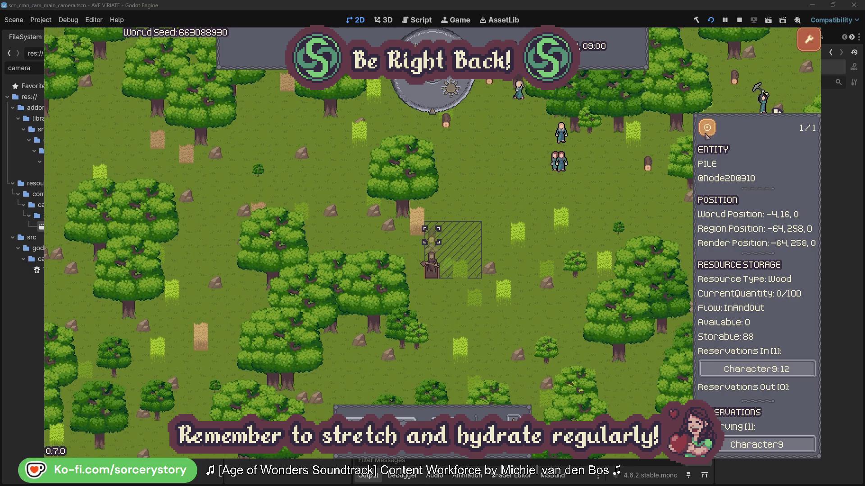
Close the wood pile details, centre the camera on Character2, and close its inspector
{"action": "left_click", "coordinate": [637, 198]}
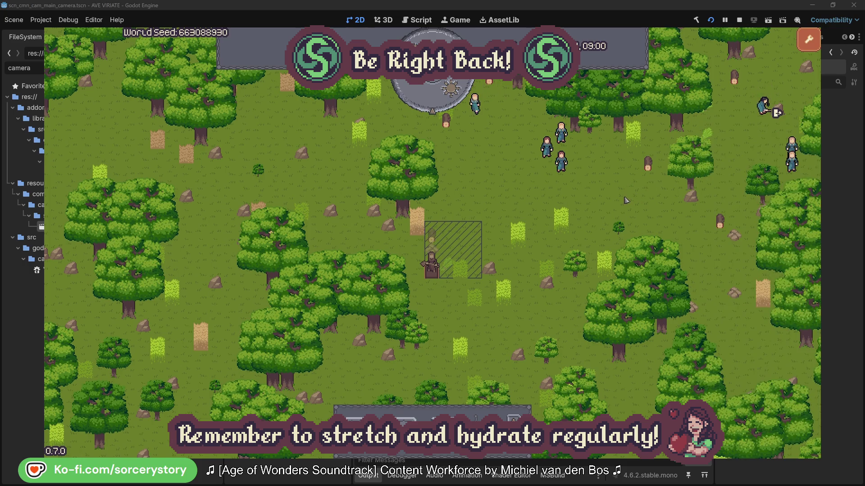
{"action": "left_click", "coordinate": [561, 162]}
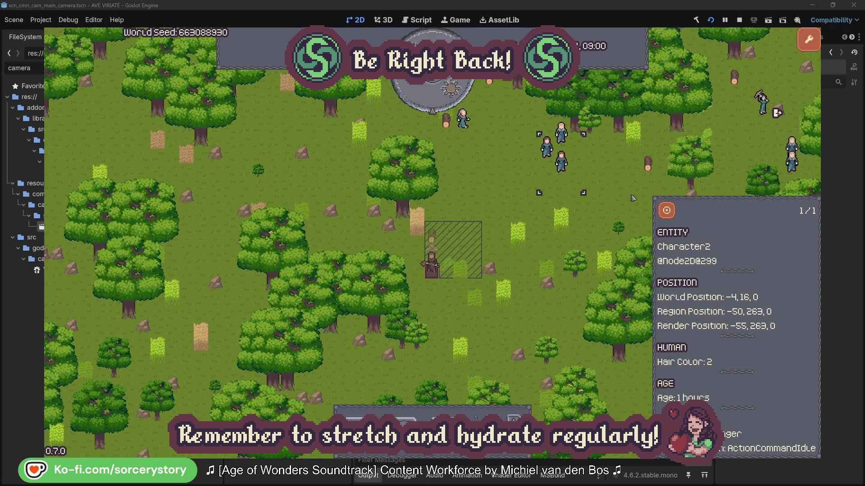
{"action": "left_click", "coordinate": [676, 209]}
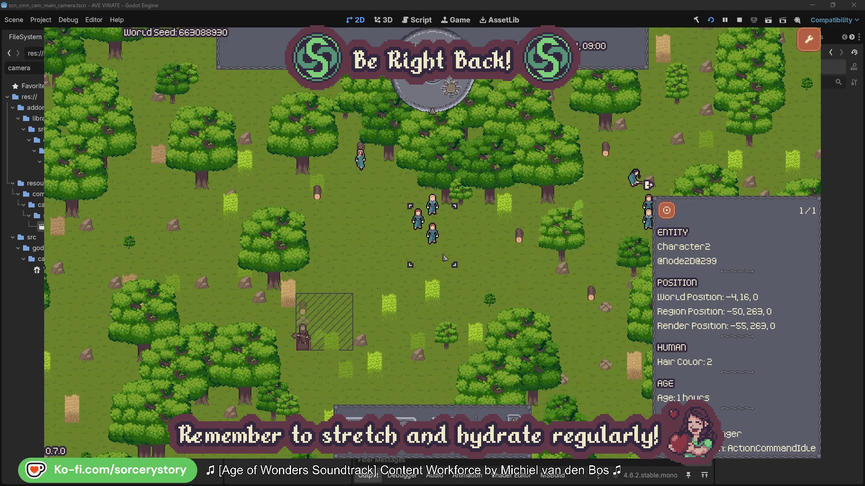
{"action": "left_click", "coordinate": [494, 260]}
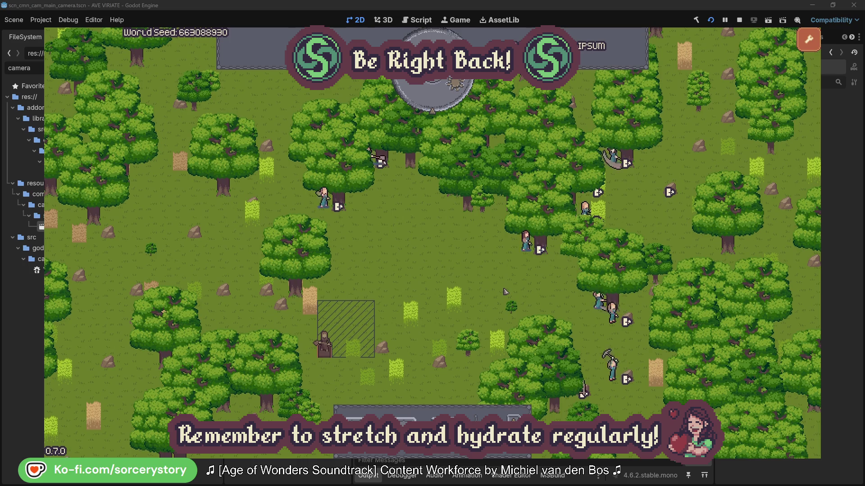
{"action": "left_click", "coordinate": [525, 243]}
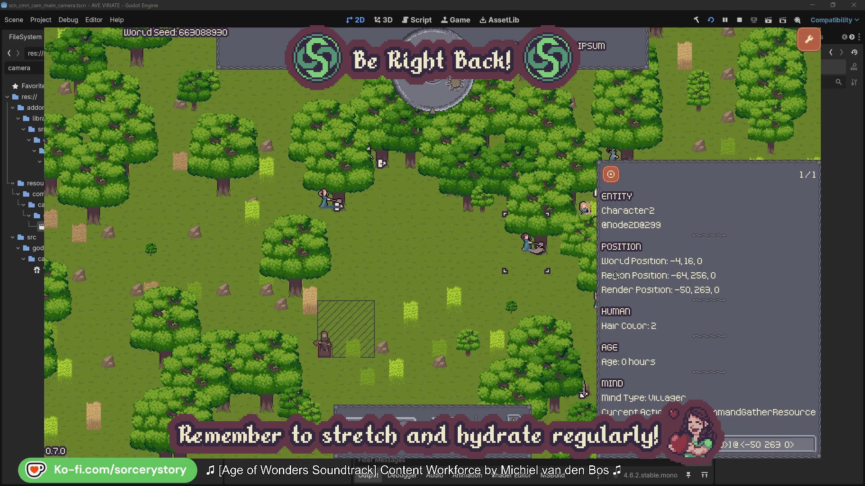
{"action": "left_click", "coordinate": [809, 451]}
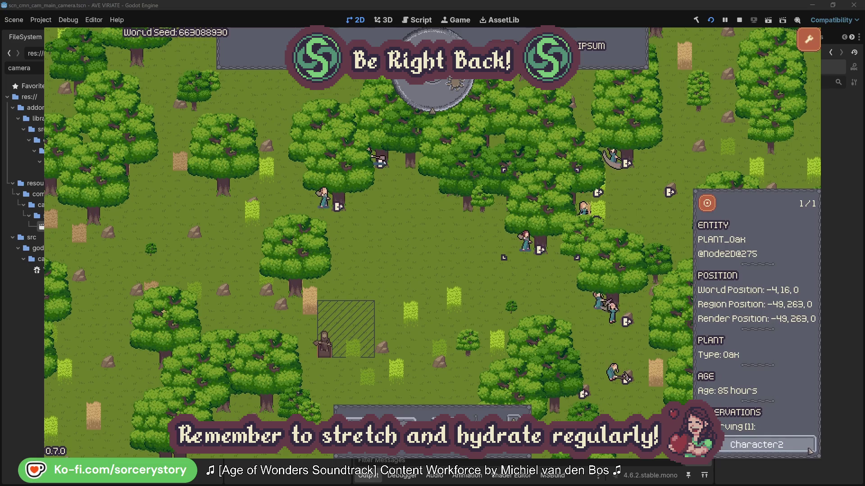
{"action": "left_click", "coordinate": [807, 448]}
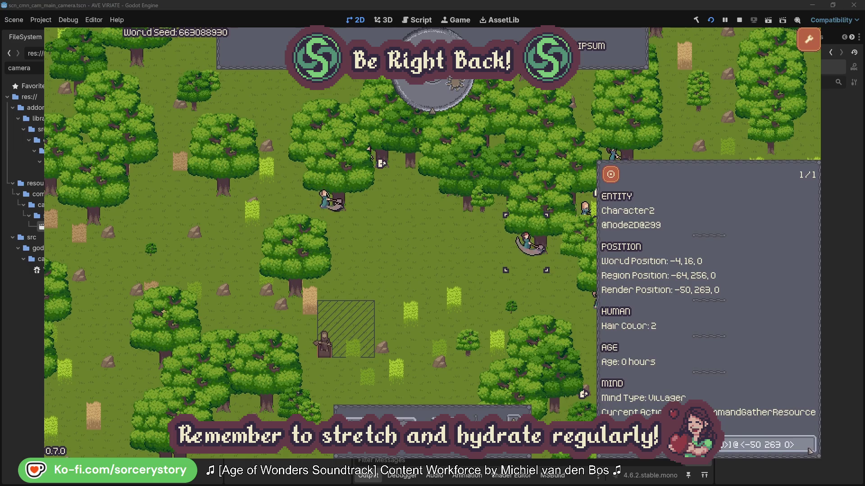
{"action": "left_click", "coordinate": [541, 300]}
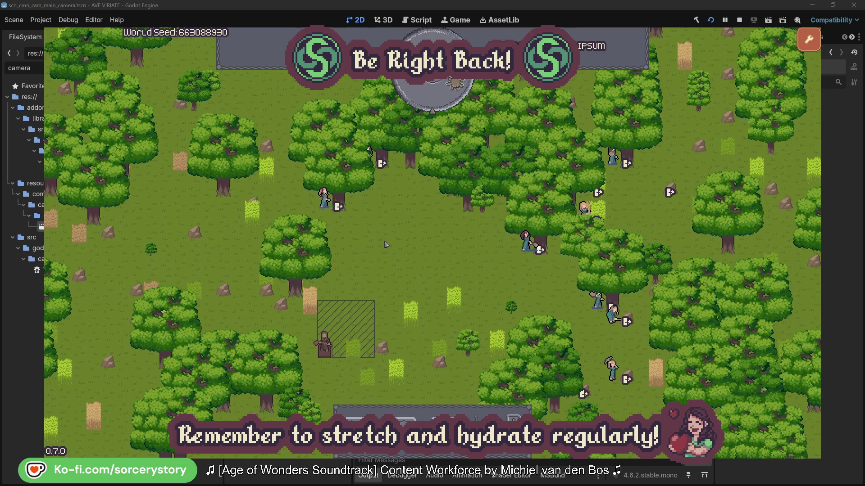
{"action": "left_click", "coordinate": [324, 199]}
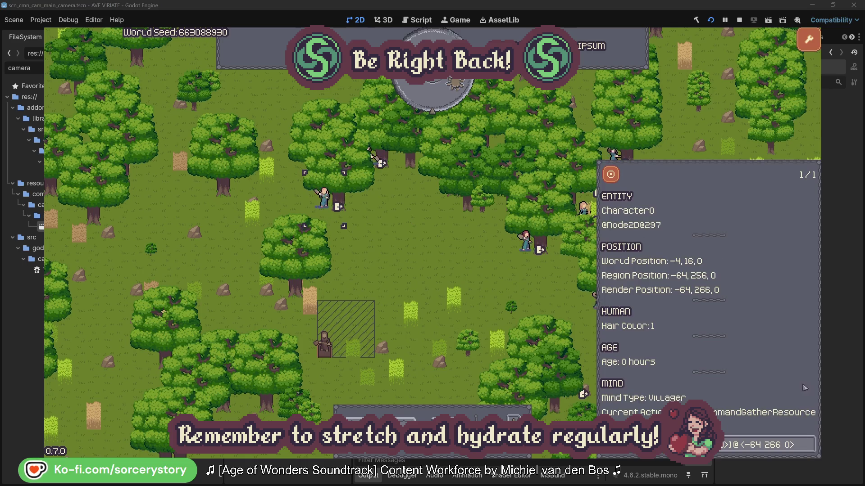
{"action": "left_click", "coordinate": [809, 444]}
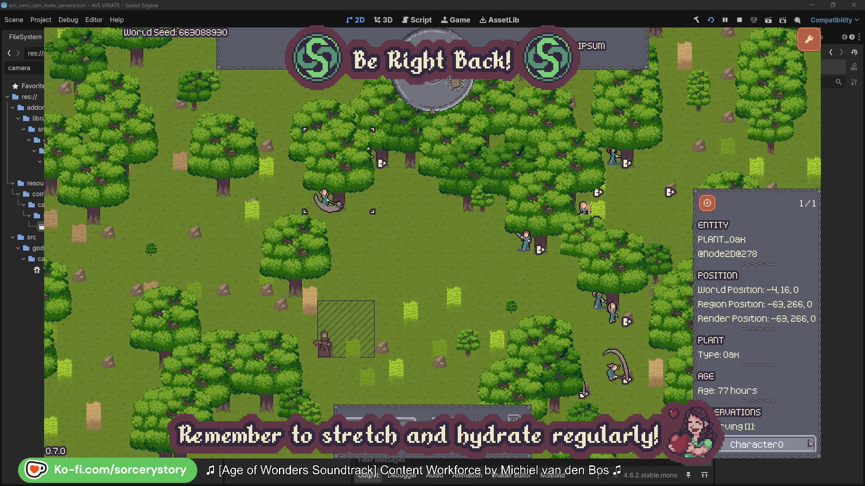
{"action": "left_click", "coordinate": [809, 444]}
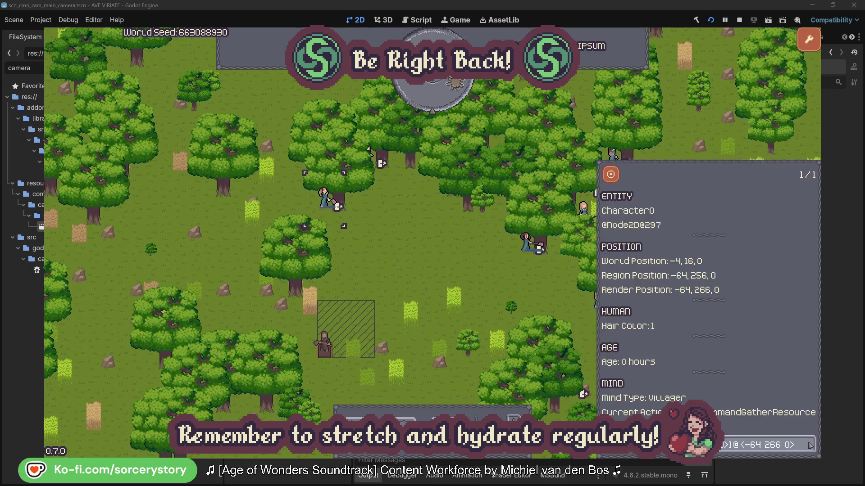
{"action": "key", "text": "Escape"}
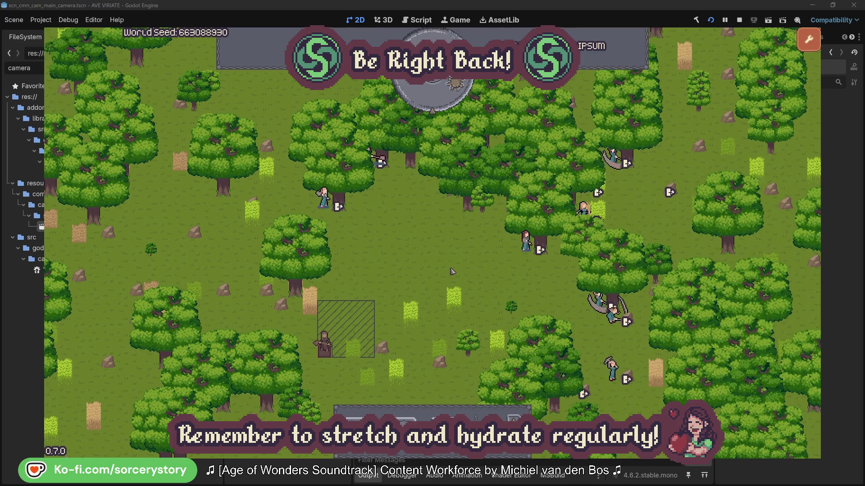
Pass one hour, trace the camp pile to Character9, and centre on its 2 Herb pile
{"action": "left_click", "coordinate": [440, 101]}
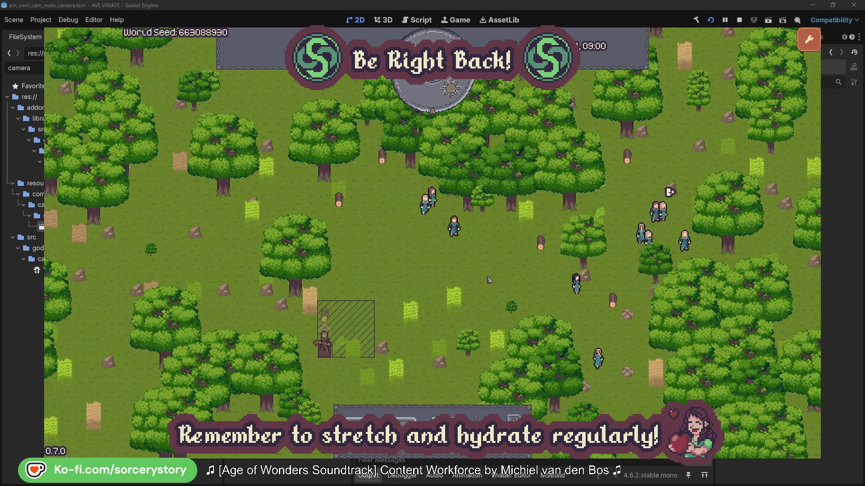
{"action": "left_click", "coordinate": [328, 318]}
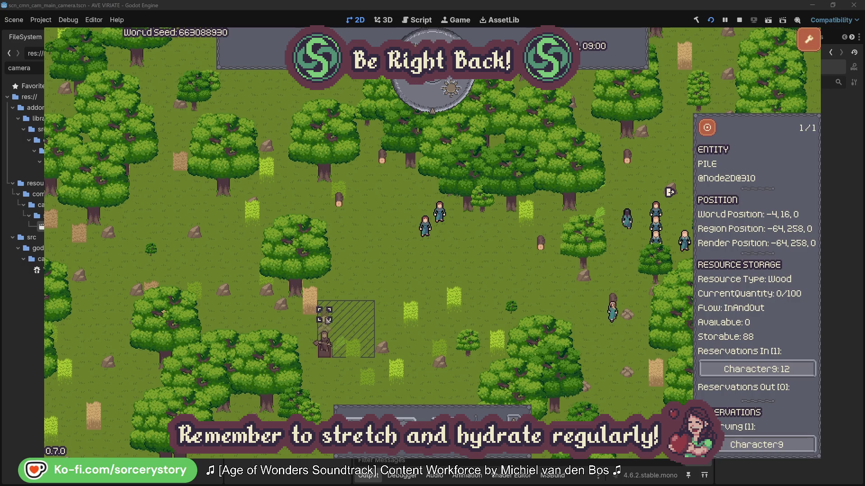
{"action": "left_click", "coordinate": [797, 370]}
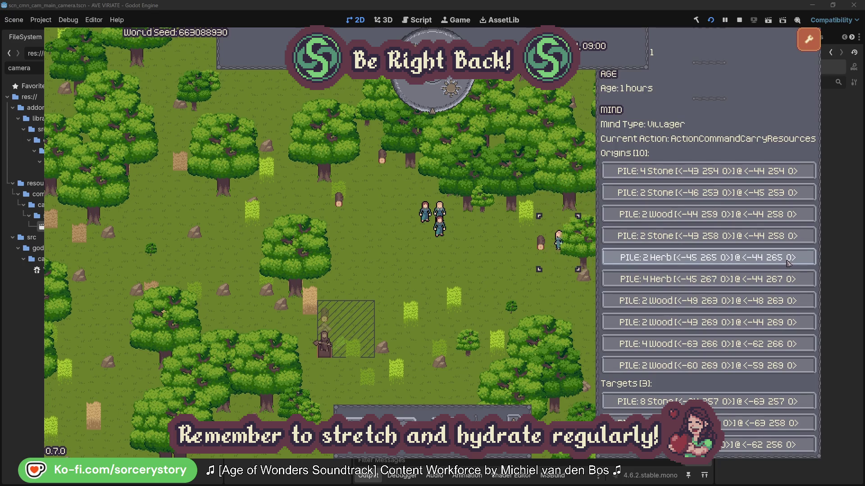
{"action": "left_click", "coordinate": [788, 262]}
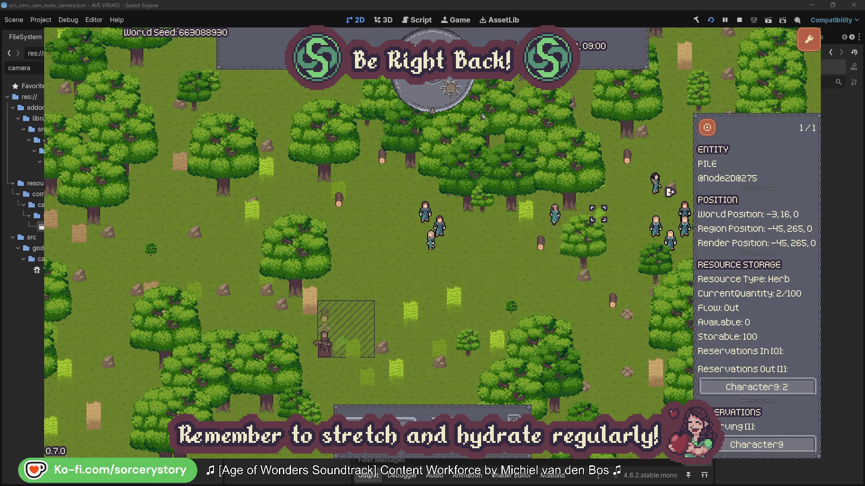
{"action": "left_click", "coordinate": [708, 128]}
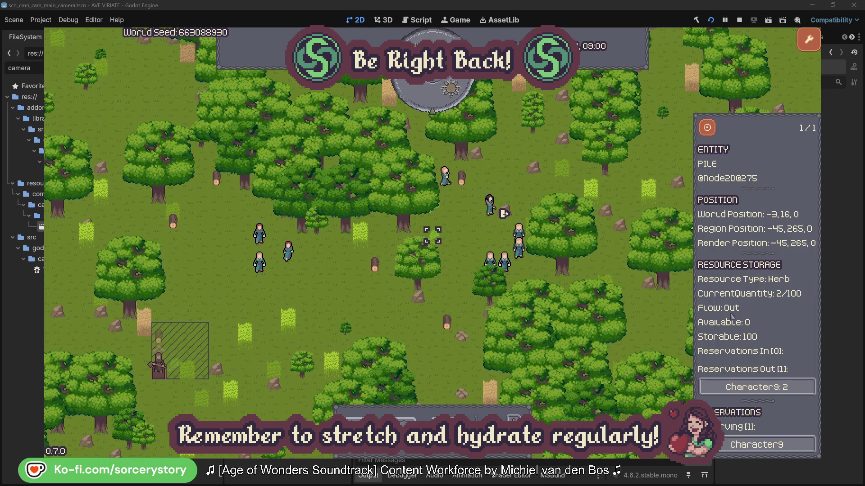
Centre the view on Character9's Wood pile, showing 0/100 wood and 88 storable
{"action": "left_click", "coordinate": [761, 387]}
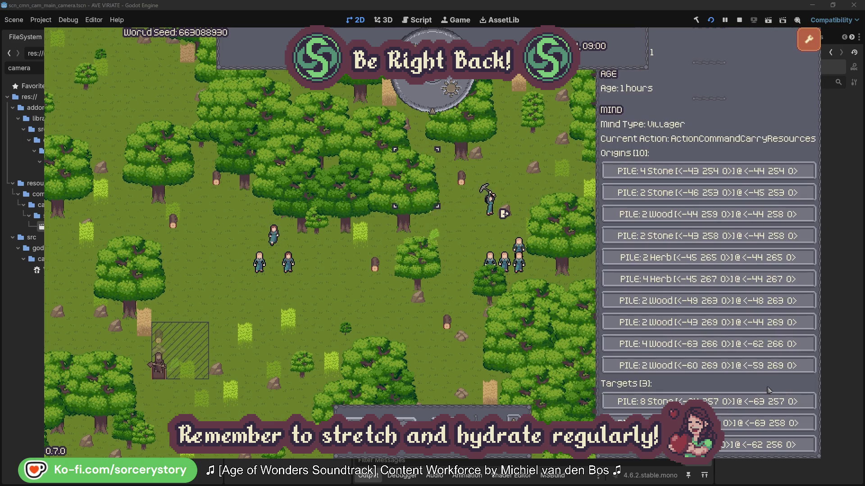
{"action": "left_click", "coordinate": [765, 424]}
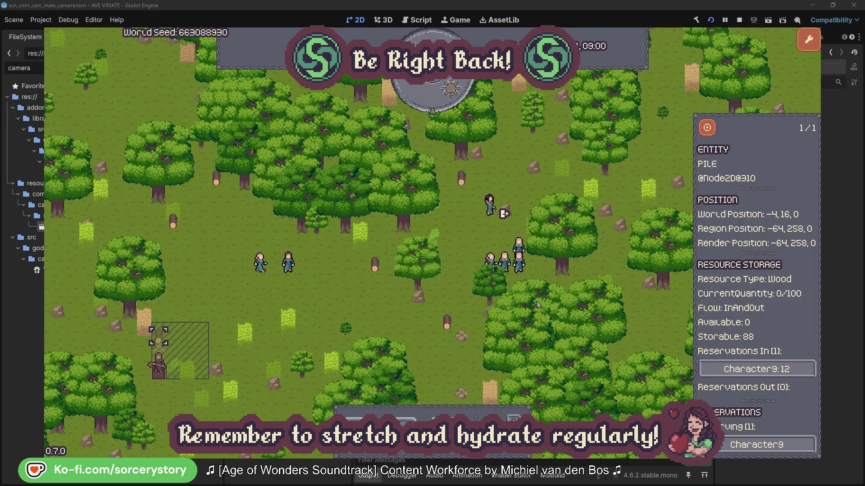
{"action": "left_click", "coordinate": [707, 131]}
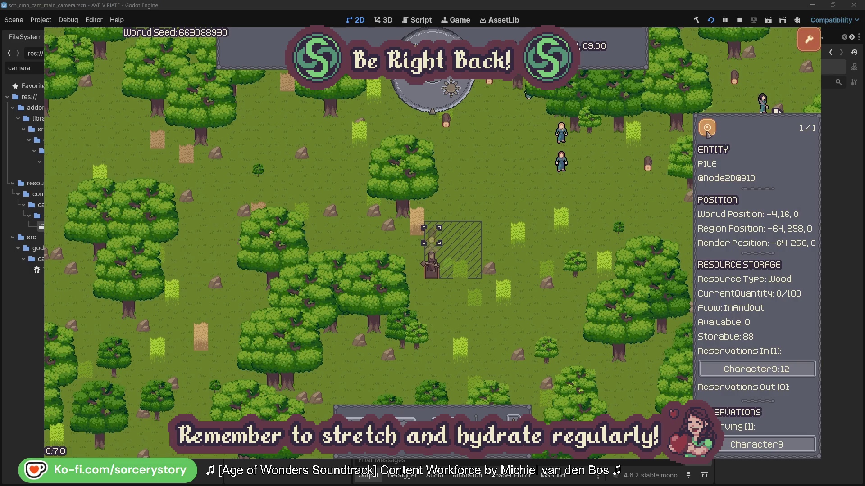
Dismiss the wood pile details, centre the view on Character2, and close its inspector
{"action": "left_click", "coordinate": [628, 198]}
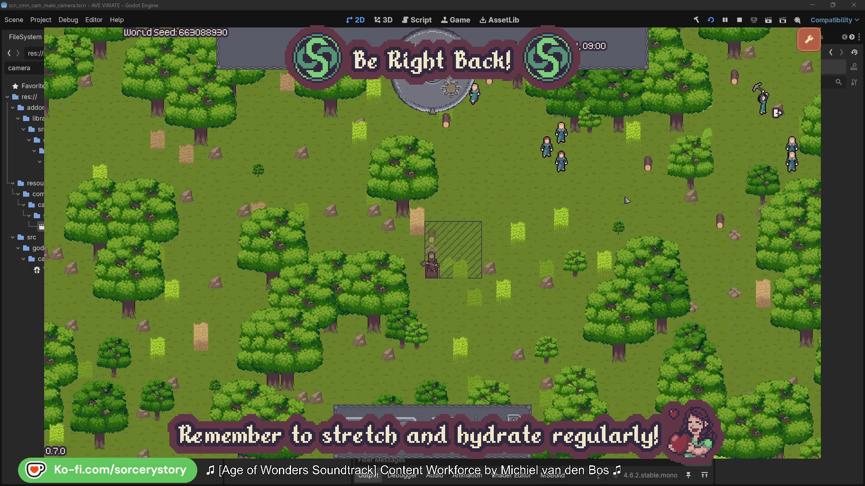
{"action": "left_click", "coordinate": [561, 162]}
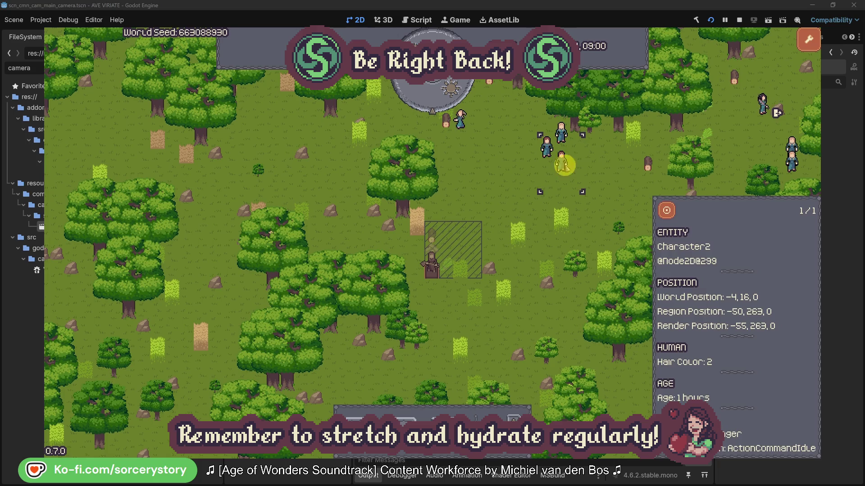
{"action": "left_click", "coordinate": [666, 210]}
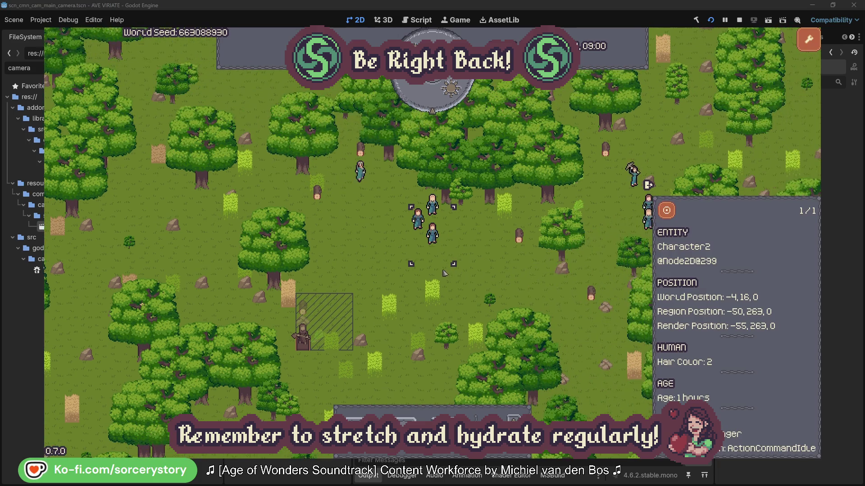
{"action": "left_click", "coordinate": [494, 260]}
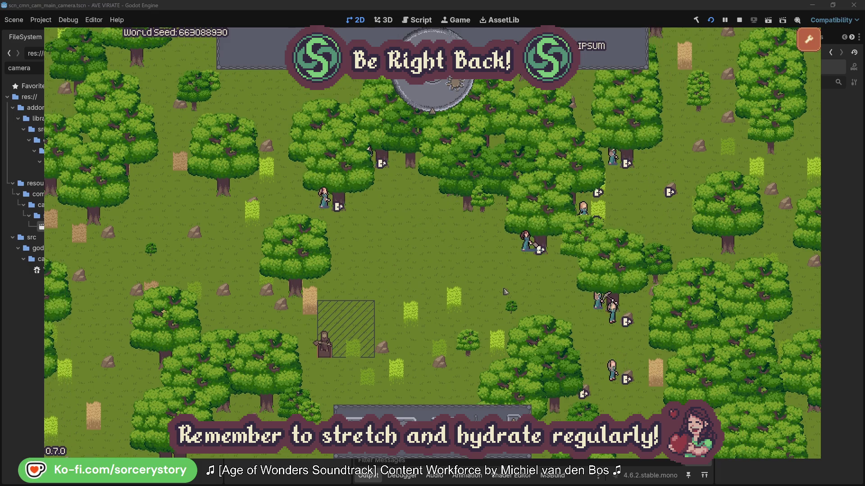
Inspect Character2 and its 85-hour oak, then Character0 and its 77-hour oak
{"action": "left_click", "coordinate": [526, 242]}
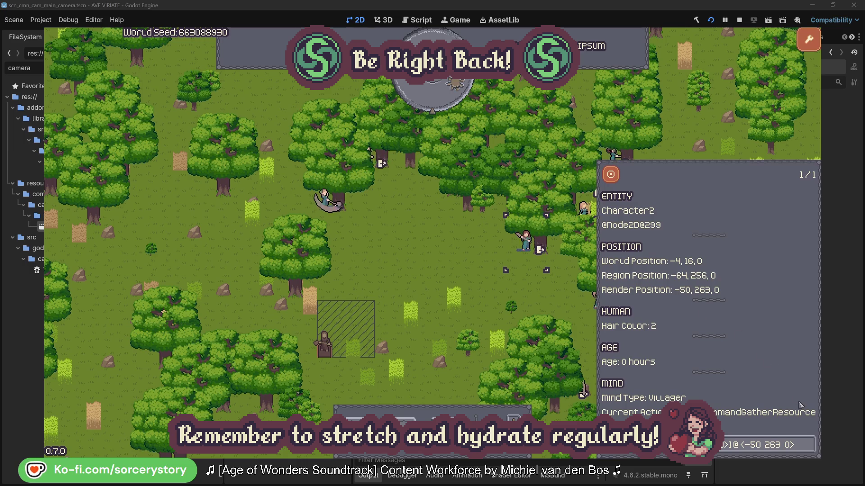
{"action": "left_click", "coordinate": [810, 451]}
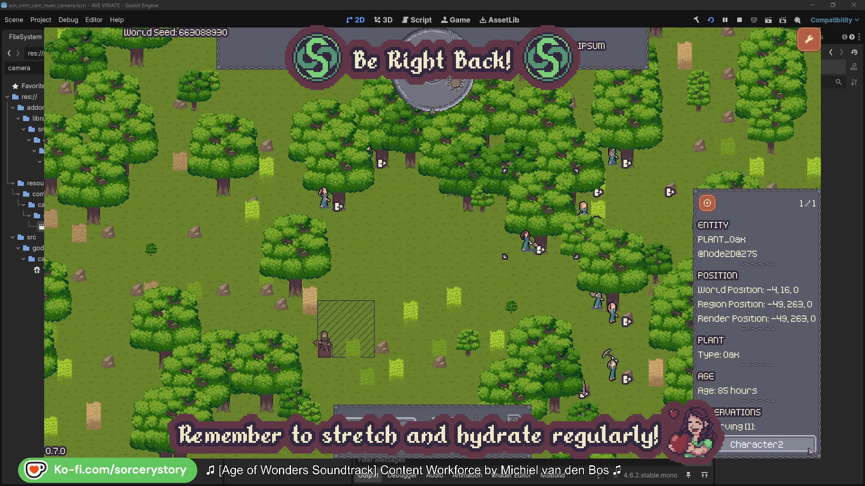
{"action": "left_click", "coordinate": [810, 451]}
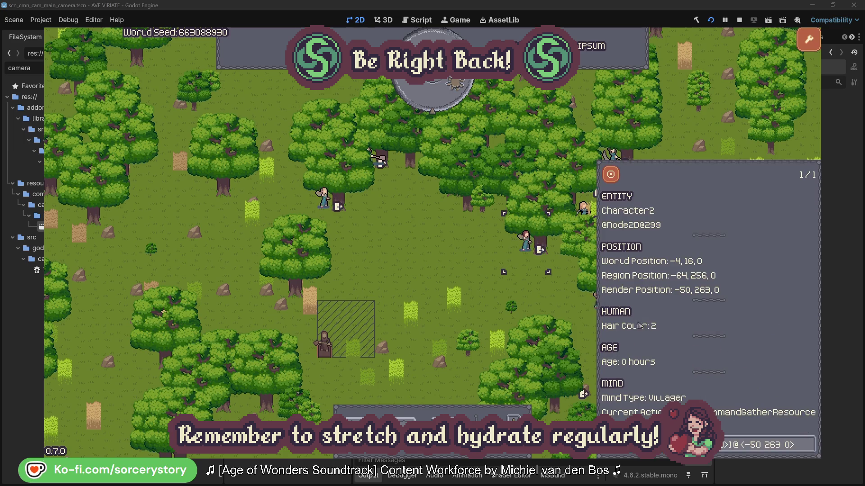
{"action": "left_click", "coordinate": [541, 300]}
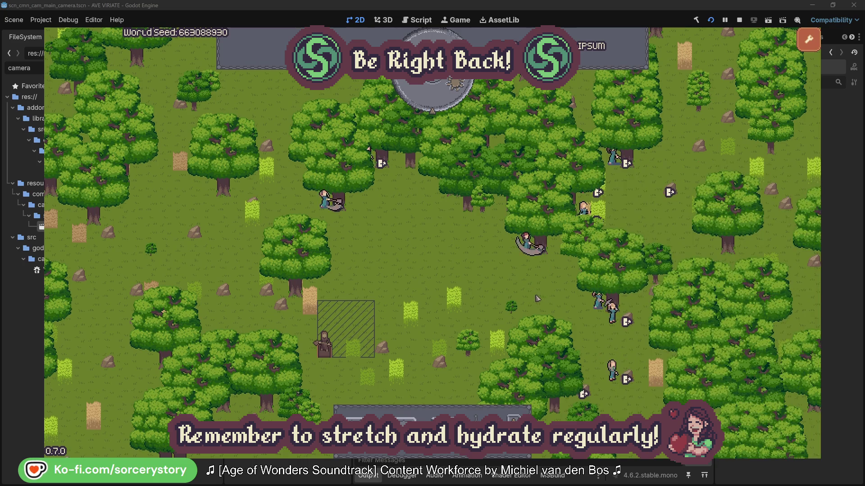
{"action": "left_click", "coordinate": [334, 203]}
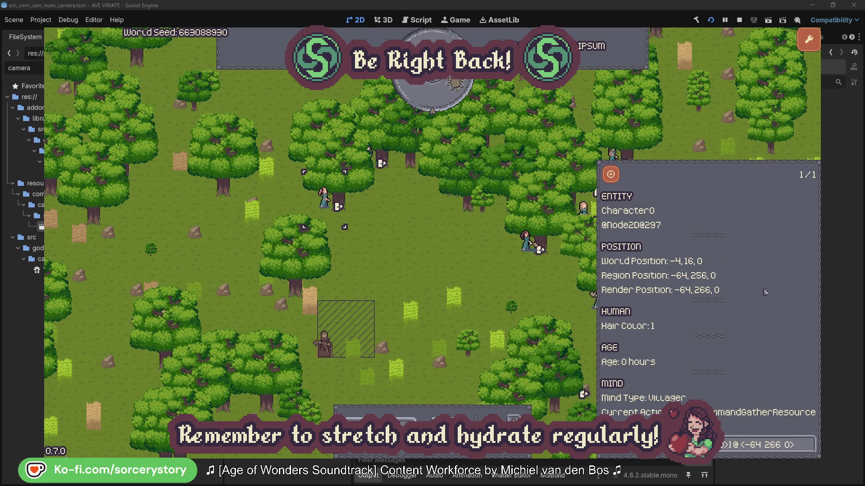
{"action": "left_click", "coordinate": [810, 444]}
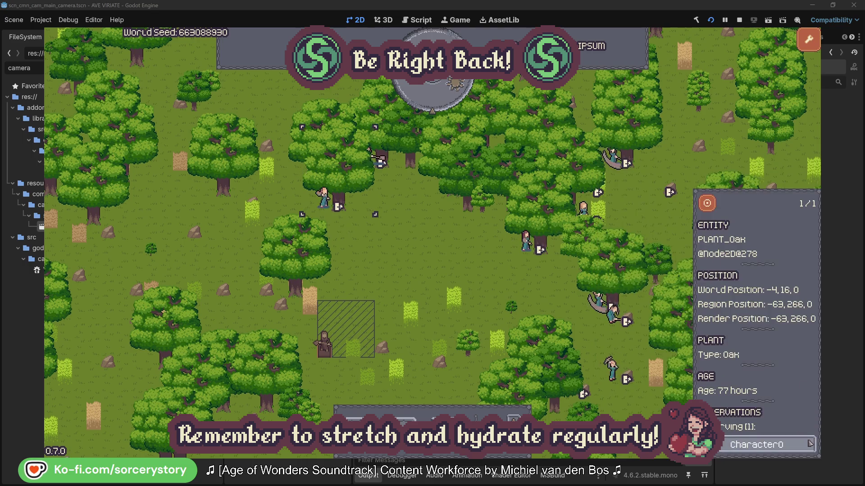
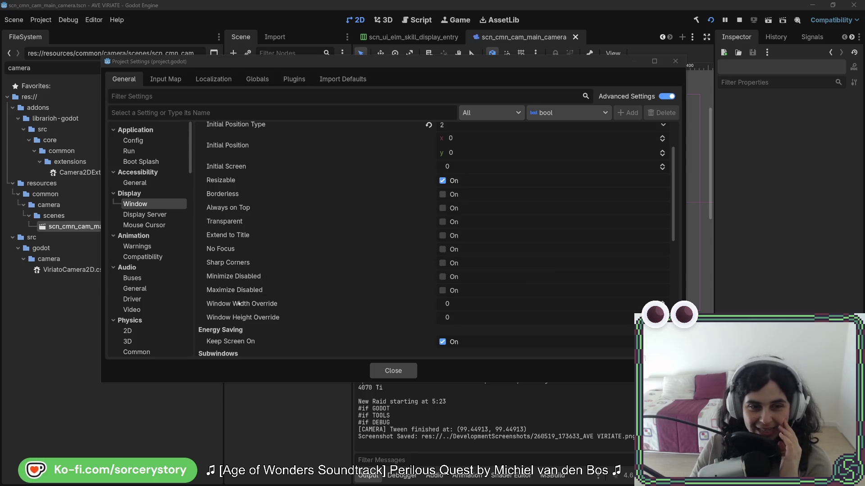
Scroll through the window settings, going back to their start to re-read them
{"action": "mouse_move", "coordinate": [246, 306]}
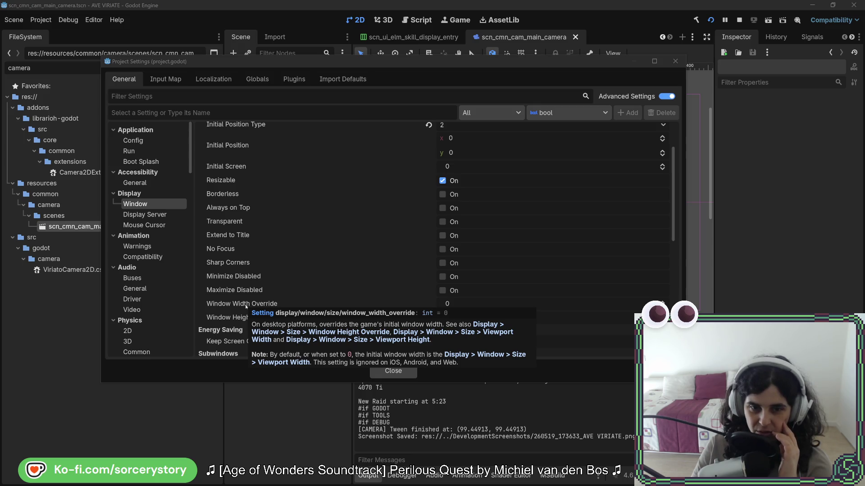
{"action": "scroll", "coordinate": [247, 307], "scroll_direction": "down", "scroll_amount": 3}
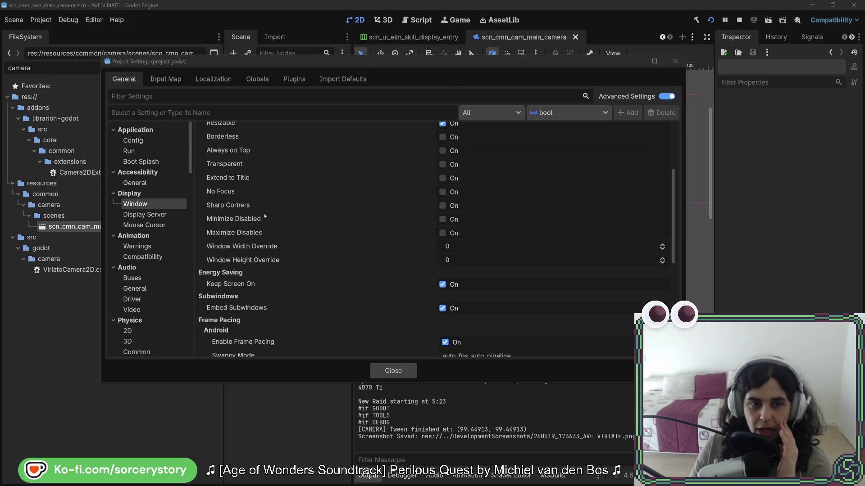
{"action": "scroll", "coordinate": [264, 213], "scroll_direction": "down", "scroll_amount": 6}
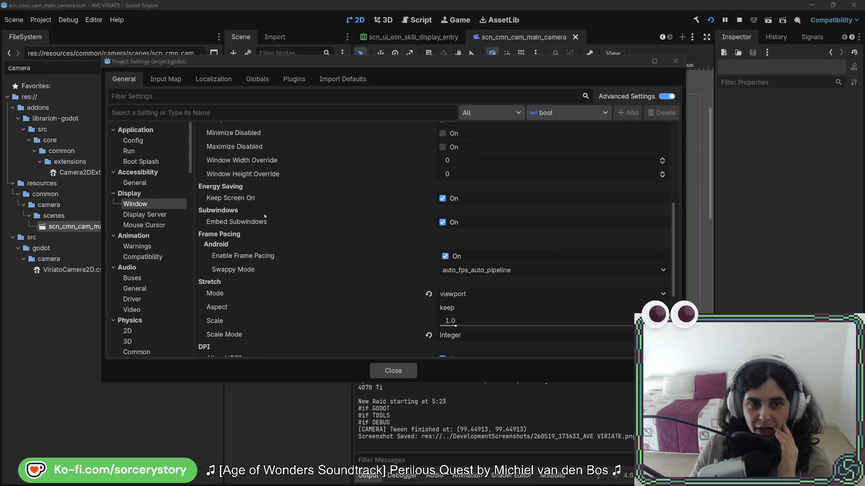
{"action": "scroll", "coordinate": [264, 215], "scroll_direction": "down", "scroll_amount": 2}
{"action": "mouse_move", "coordinate": [232, 280]}
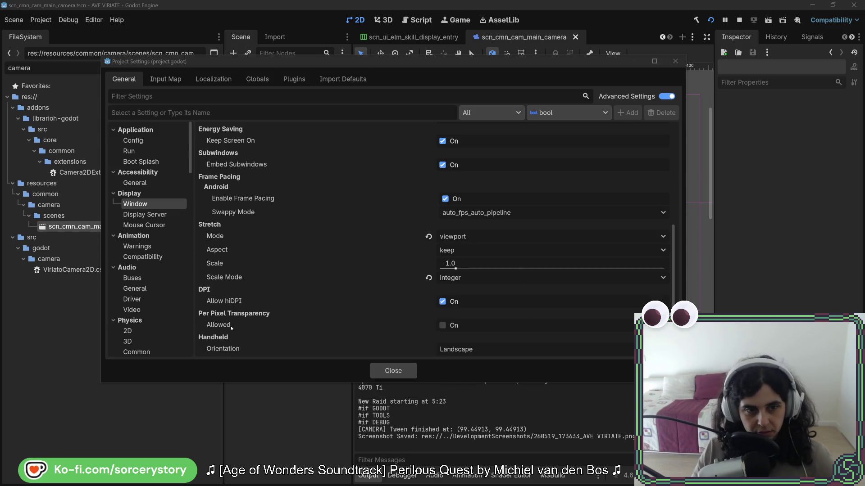
{"action": "scroll", "coordinate": [257, 270], "scroll_direction": "down", "scroll_amount": 1}
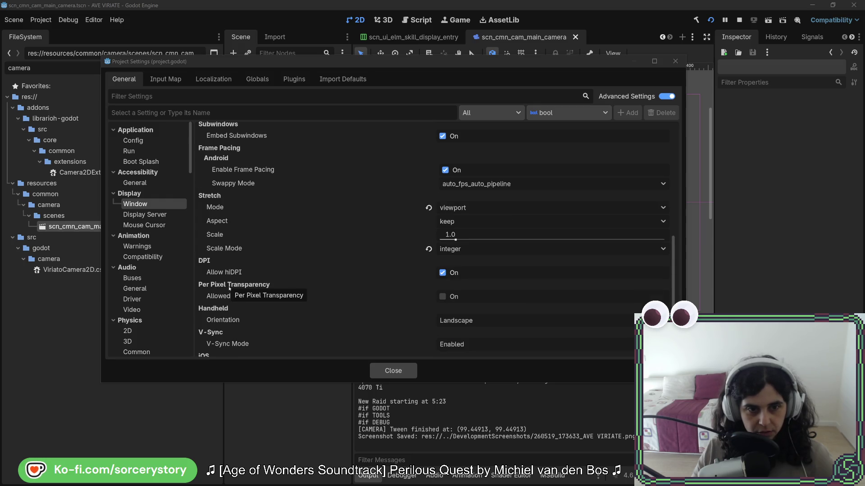
{"action": "mouse_move", "coordinate": [220, 297]}
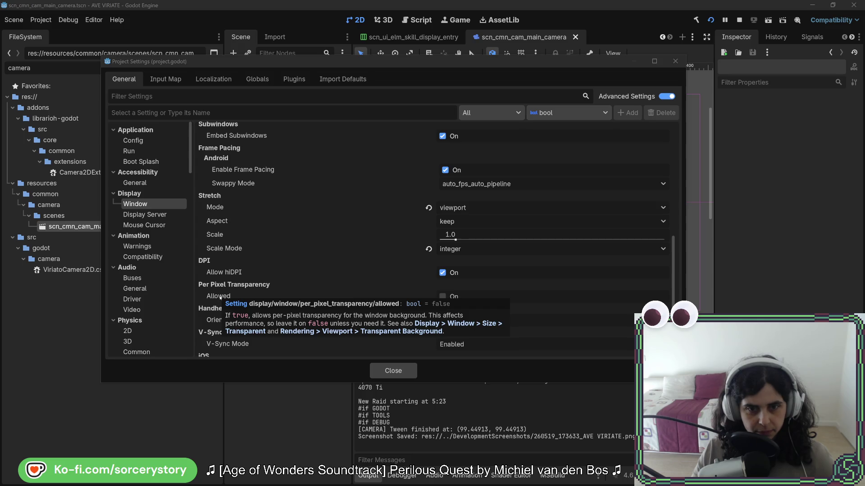
{"action": "scroll", "coordinate": [223, 288], "scroll_direction": "down", "scroll_amount": 3}
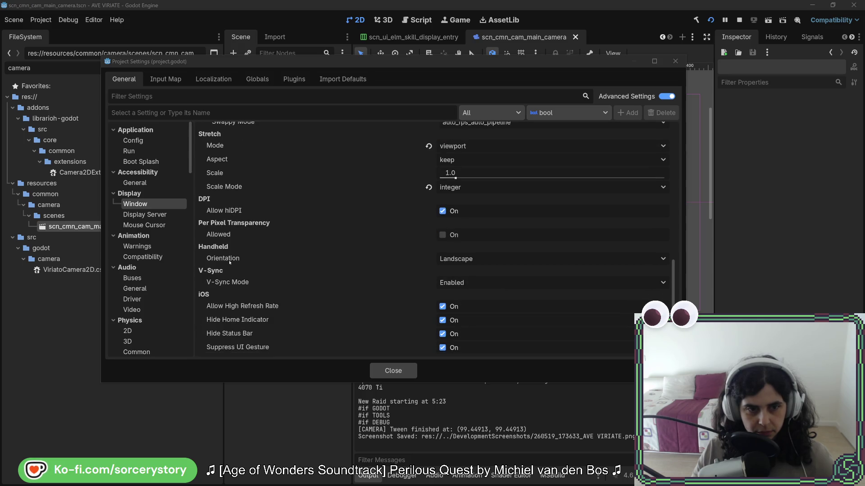
{"action": "mouse_move", "coordinate": [230, 262]}
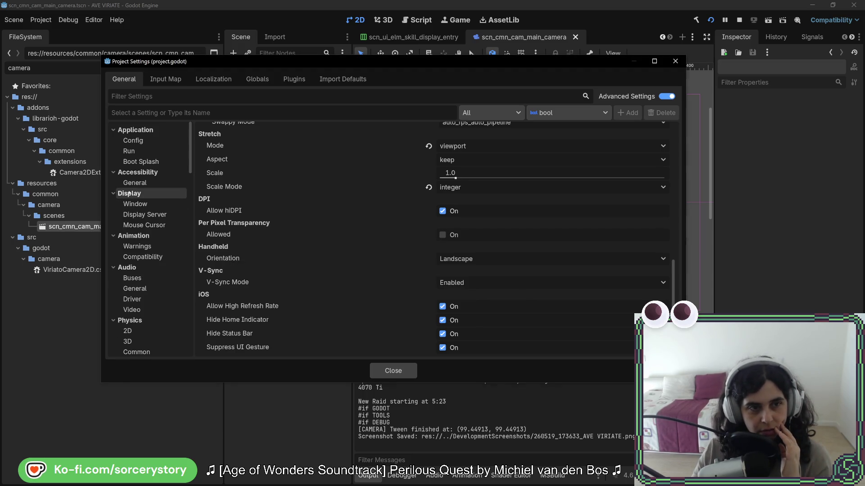
{"action": "left_click", "coordinate": [136, 204]}
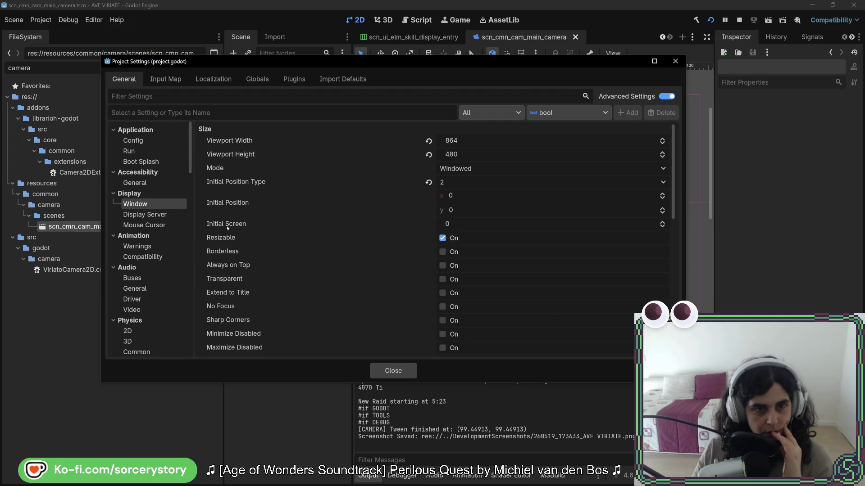
{"action": "mouse_move", "coordinate": [228, 228]}
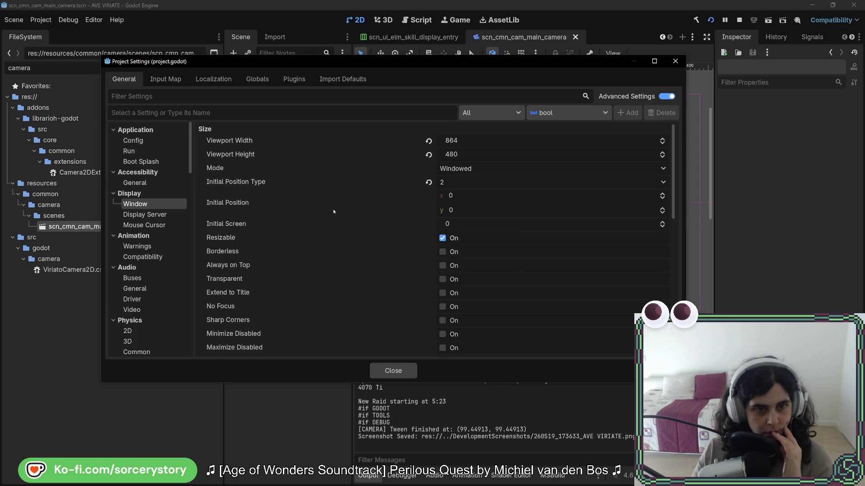
{"action": "scroll", "coordinate": [332, 252], "scroll_direction": "down", "scroll_amount": 3}
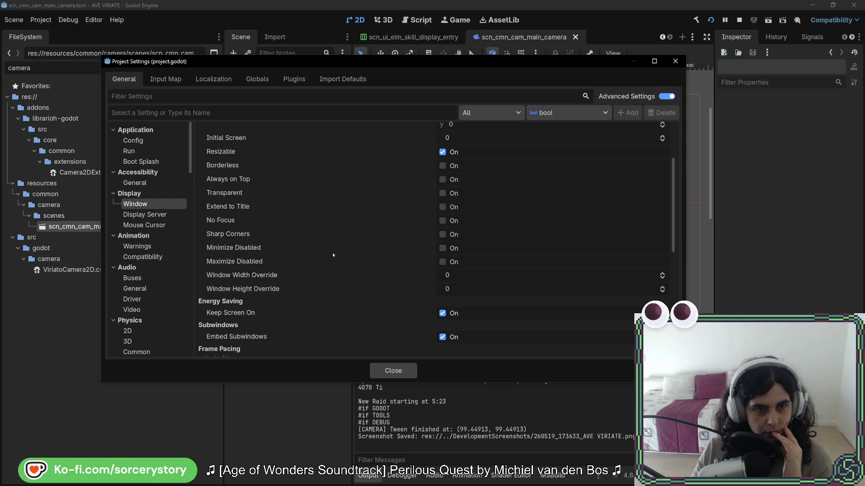
{"action": "scroll", "coordinate": [332, 252], "scroll_direction": "down", "scroll_amount": 7}
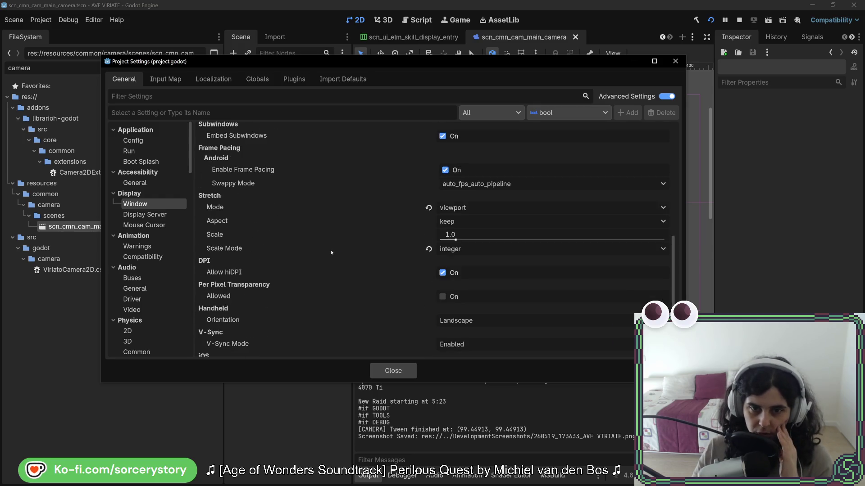
{"action": "mouse_move", "coordinate": [231, 248]}
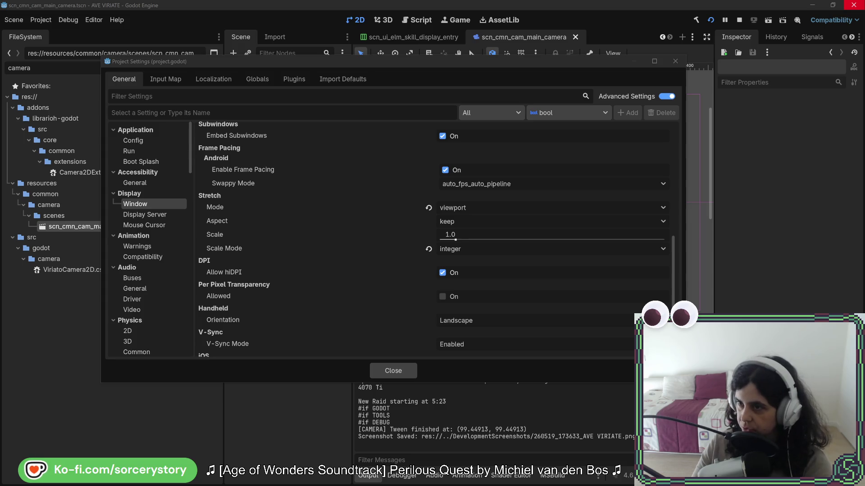
Bring the Multiple resolutions docs full-screen and highlight where stretch settings live
{"action": "key", "text": "alt+Tab"}
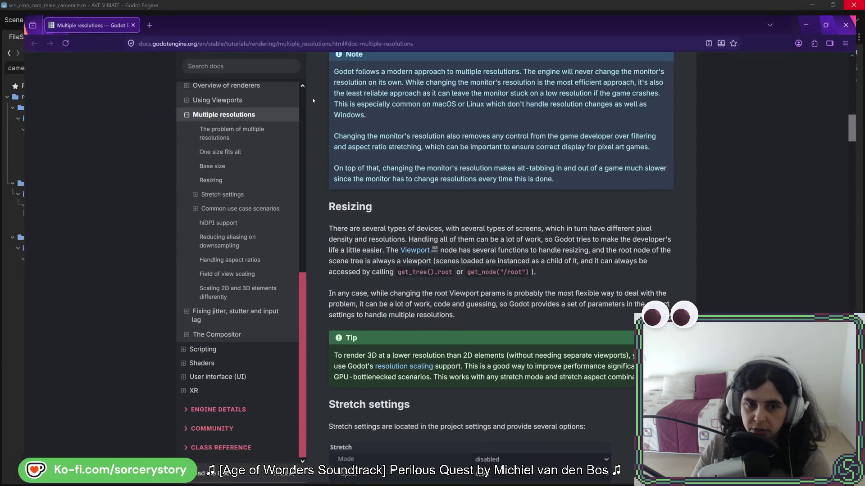
{"action": "key", "text": "super+Up"}
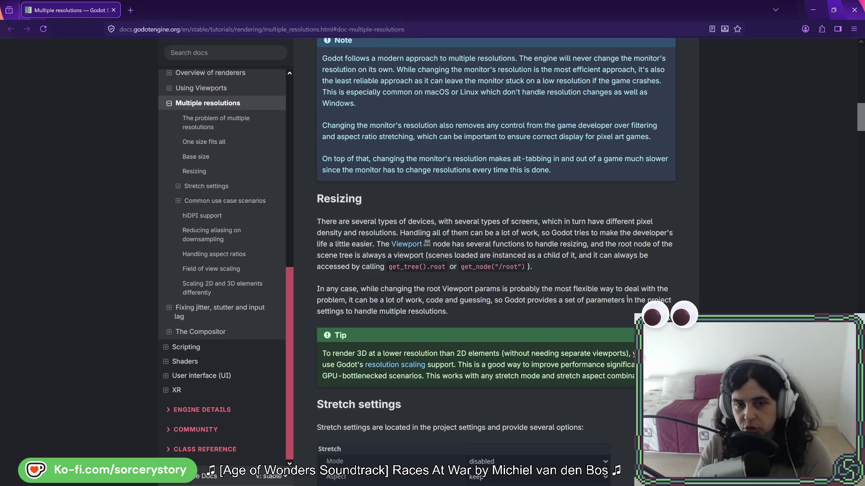
{"action": "scroll", "coordinate": [611, 304], "scroll_direction": "down", "scroll_amount": 3}
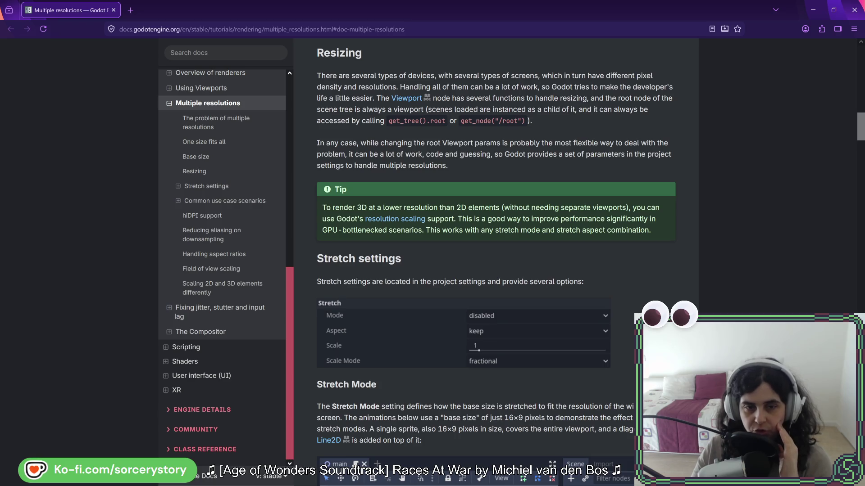
{"action": "left_click_drag", "start_coordinate": [317, 281], "coordinate": [529, 282]}
{"action": "left_click", "coordinate": [453, 361]}
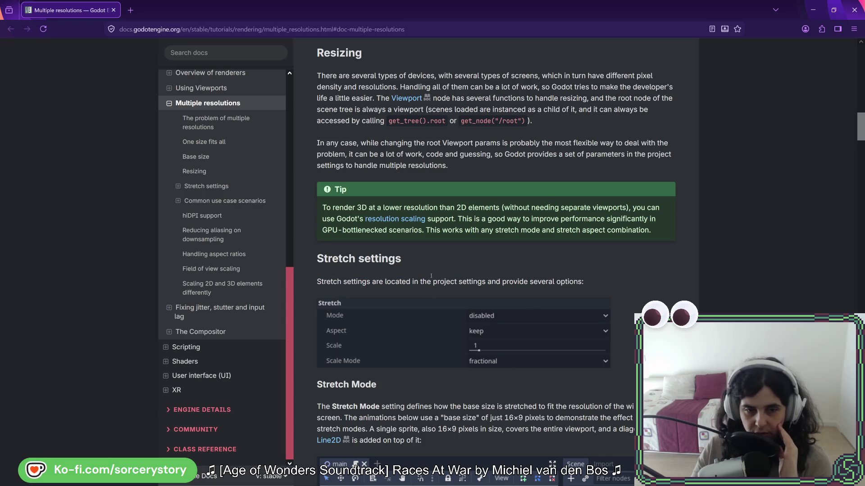
Read through Stretch Mode's Disabled, Canvas Items and Viewport descriptions
{"action": "scroll", "coordinate": [431, 276], "scroll_direction": "down", "scroll_amount": 3}
{"action": "scroll", "coordinate": [425, 261], "scroll_direction": "down", "scroll_amount": 4}
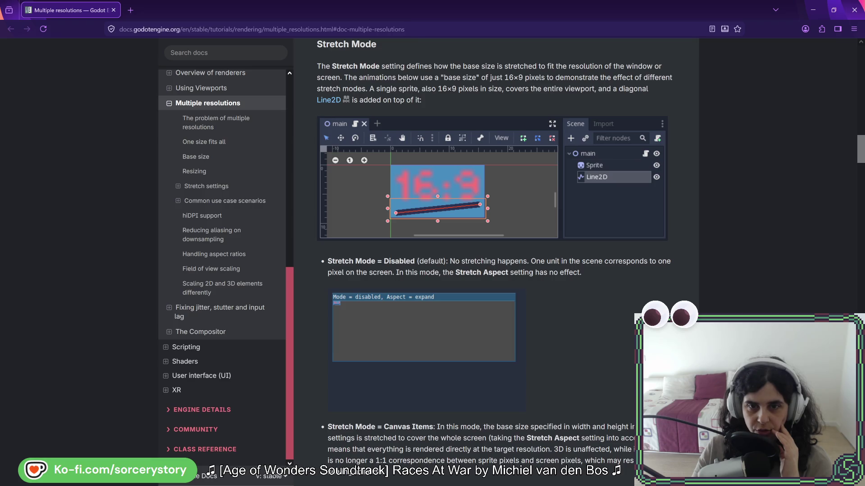
{"action": "scroll", "coordinate": [574, 270], "scroll_direction": "up", "scroll_amount": 3}
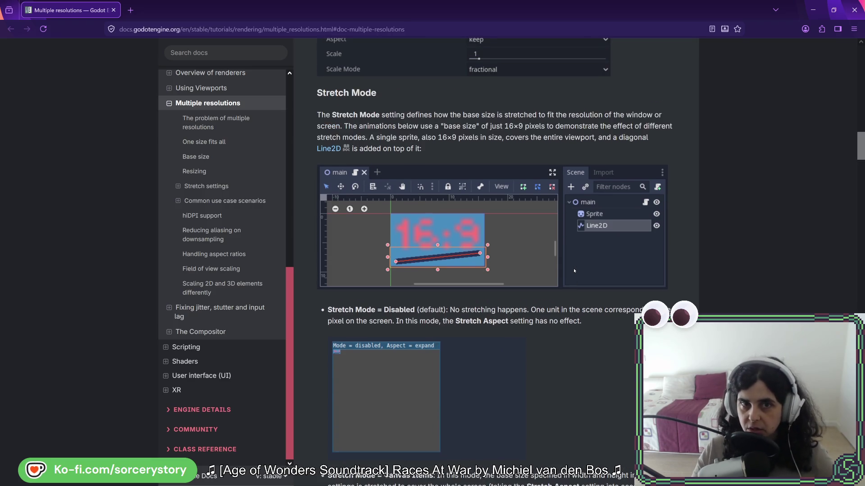
{"action": "scroll", "coordinate": [573, 268], "scroll_direction": "down", "scroll_amount": 3}
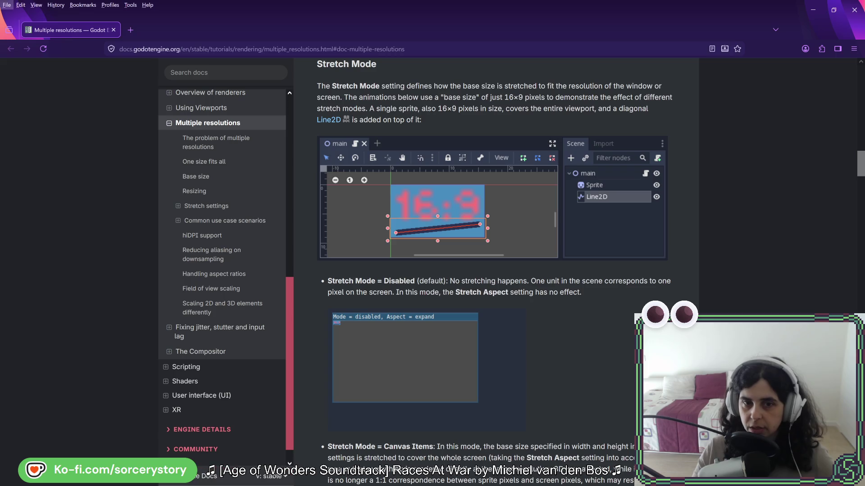
{"action": "scroll", "coordinate": [570, 278], "scroll_direction": "down", "scroll_amount": 3}
{"action": "scroll", "coordinate": [570, 278], "scroll_direction": "down", "scroll_amount": 9}
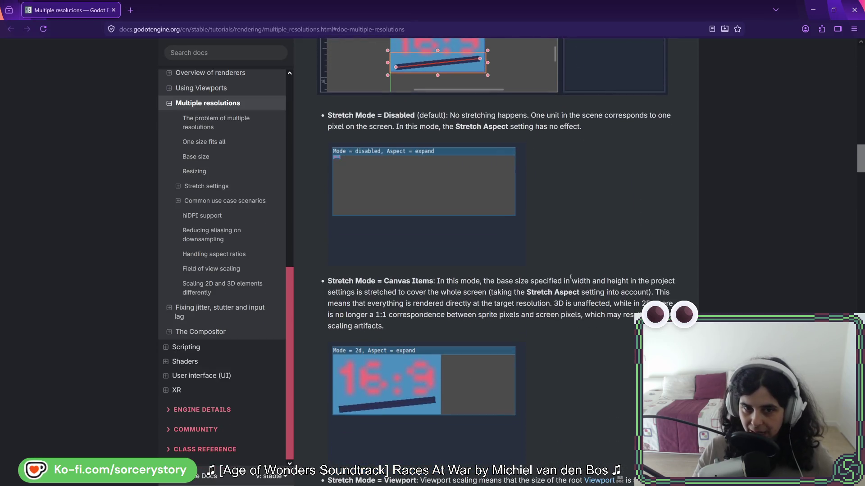
{"action": "scroll", "coordinate": [570, 278], "scroll_direction": "down", "scroll_amount": 3}
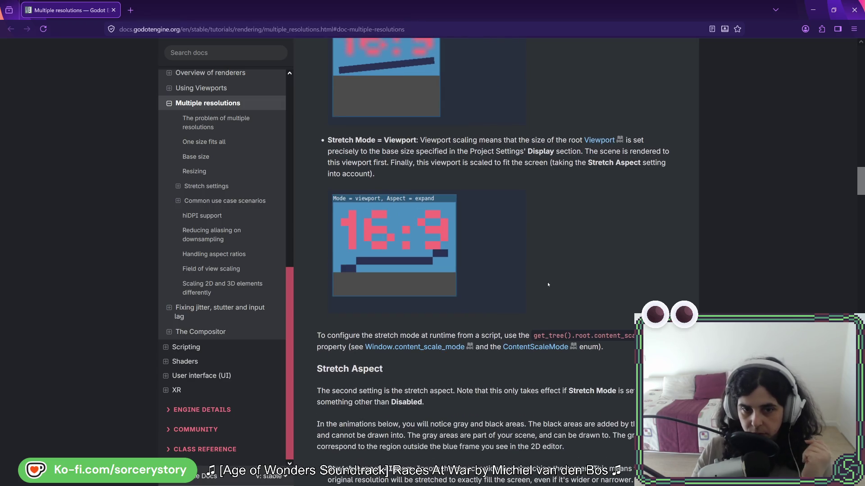
{"action": "scroll", "coordinate": [547, 283], "scroll_direction": "up", "scroll_amount": 6}
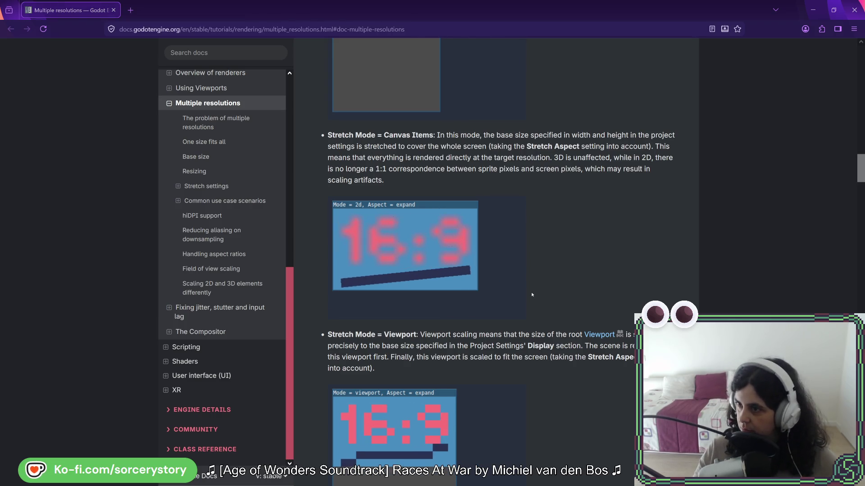
Compare the project's stretch settings against the docs' Stretch Aspect section
{"action": "key", "text": "alt+Tab"}
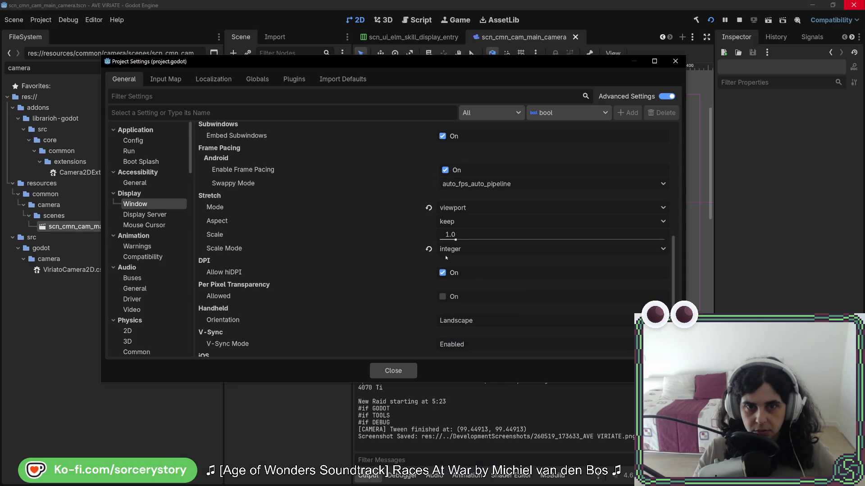
{"action": "key", "text": "alt+Tab"}
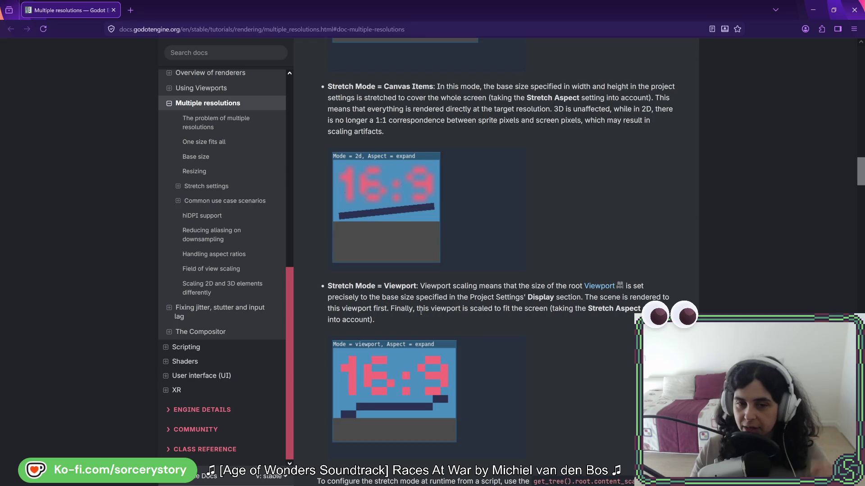
{"action": "key", "text": "alt+Tab"}
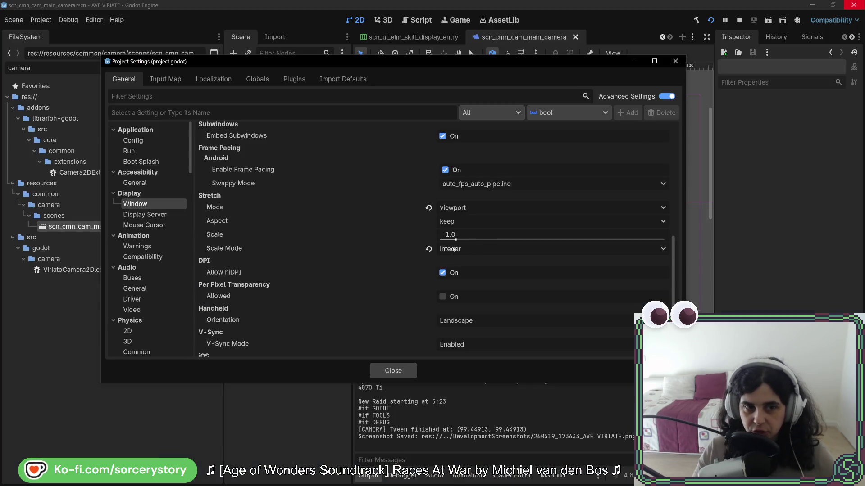
{"action": "key", "text": "alt+Tab"}
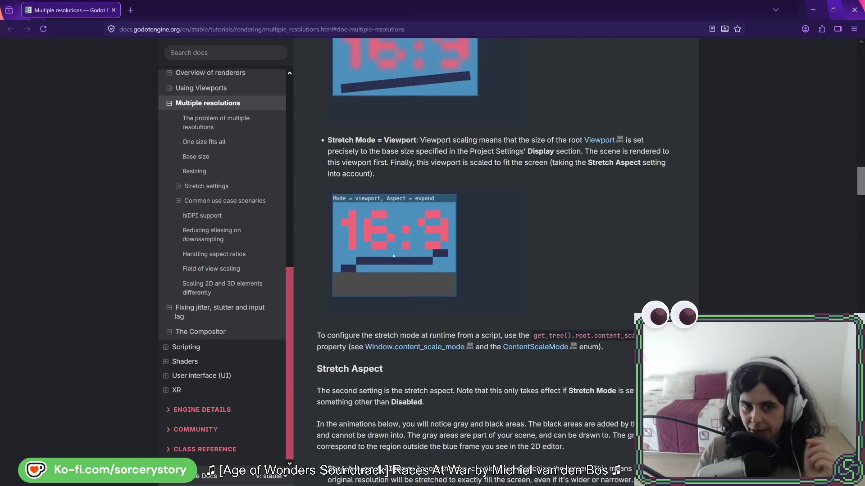
{"action": "scroll", "coordinate": [394, 255], "scroll_direction": "down", "scroll_amount": 4}
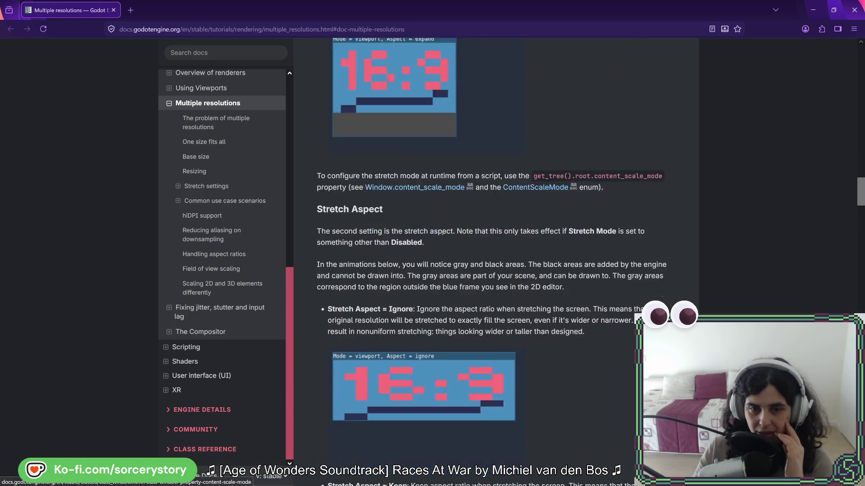
{"action": "scroll", "coordinate": [443, 232], "scroll_direction": "down", "scroll_amount": 12}
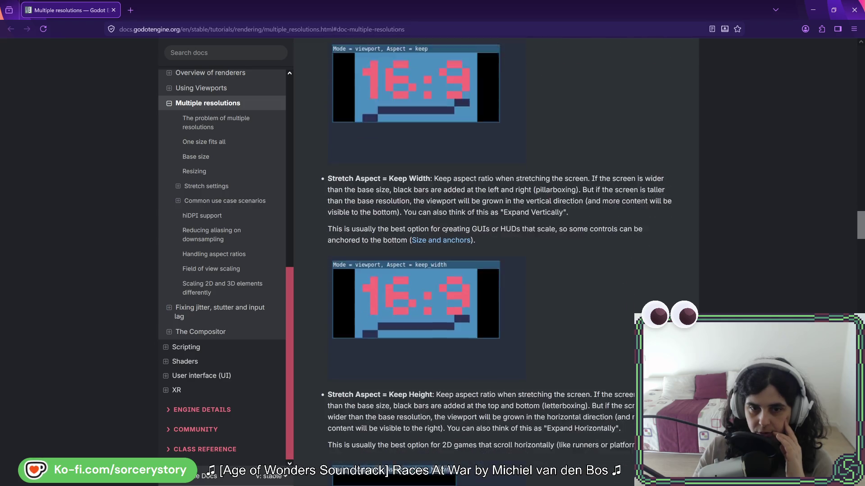
{"action": "scroll", "coordinate": [445, 231], "scroll_direction": "down", "scroll_amount": 8}
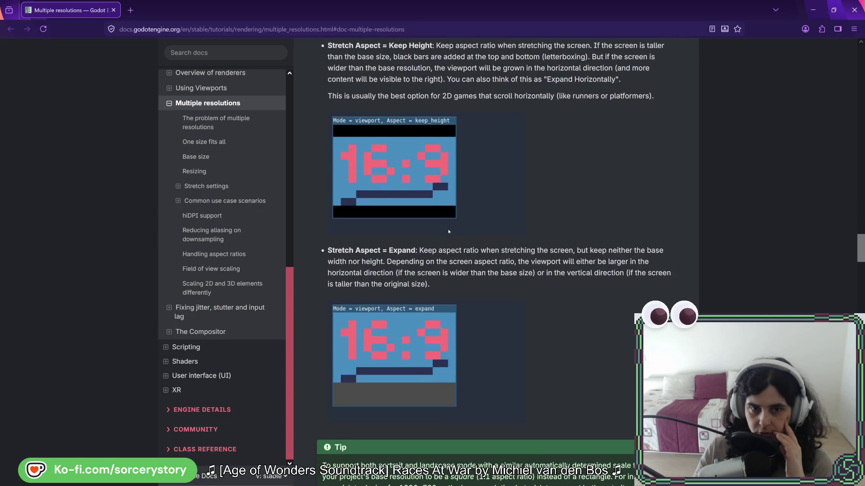
{"action": "scroll", "coordinate": [449, 231], "scroll_direction": "down", "scroll_amount": 2}
{"action": "scroll", "coordinate": [453, 229], "scroll_direction": "up", "scroll_amount": 3}
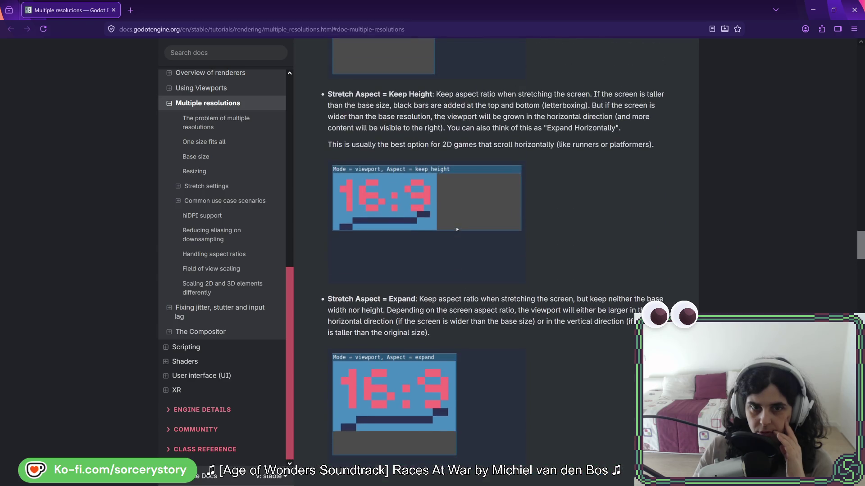
{"action": "scroll", "coordinate": [457, 231], "scroll_direction": "up", "scroll_amount": 5}
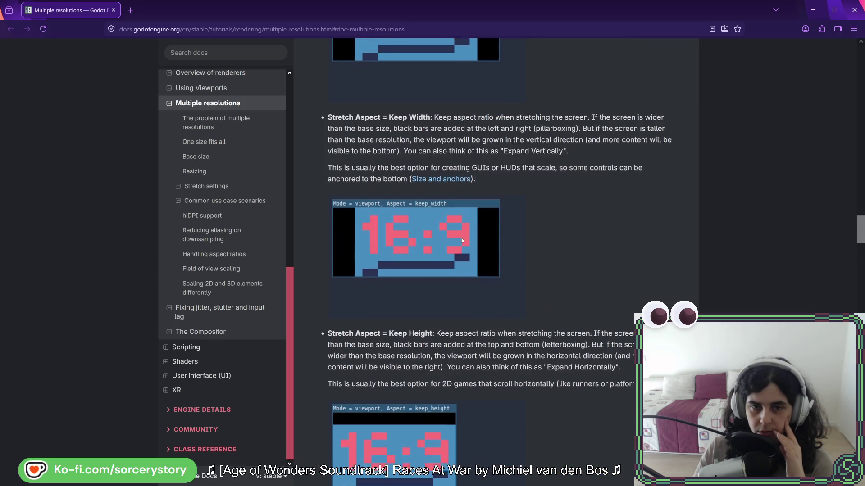
{"action": "scroll", "coordinate": [462, 240], "scroll_direction": "down", "scroll_amount": 7}
{"action": "scroll", "coordinate": [462, 241], "scroll_direction": "up", "scroll_amount": 3}
Recheck the project settings, read Stretch Scale, and open Window.content_scale_factor in a new tab
{"action": "key", "text": "alt+Tab"}
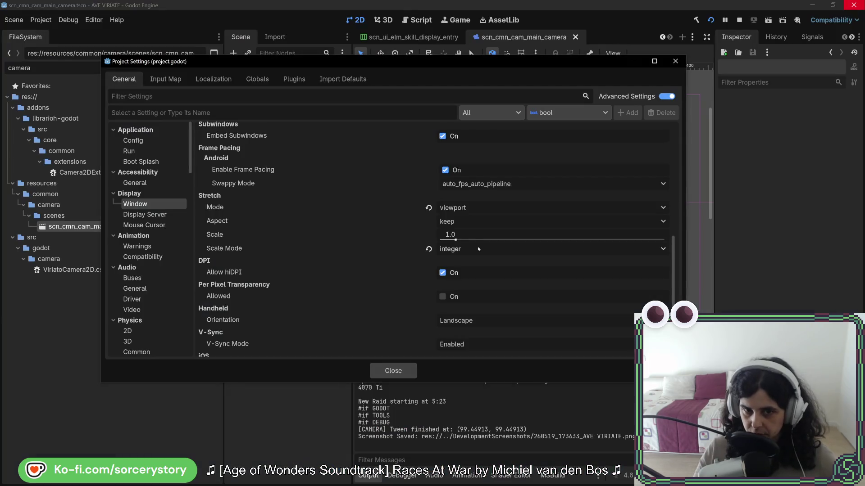
{"action": "key", "text": "alt+Tab"}
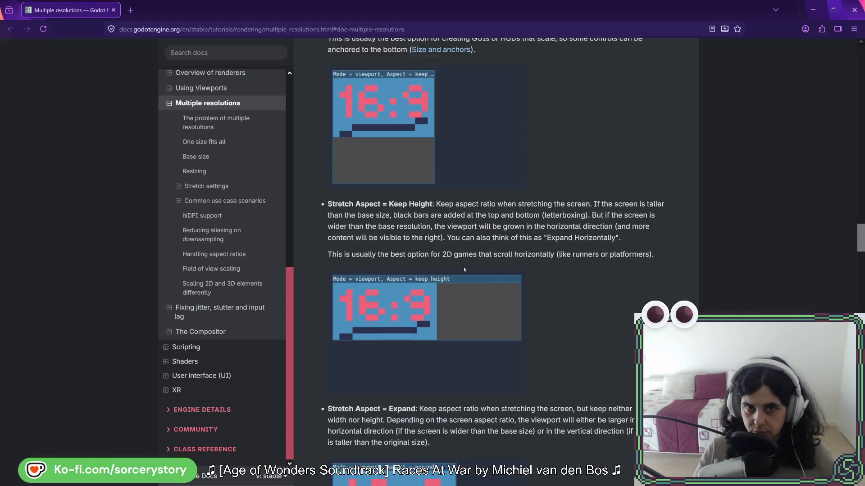
{"action": "scroll", "coordinate": [463, 267], "scroll_direction": "up", "scroll_amount": 8}
{"action": "scroll", "coordinate": [466, 256], "scroll_direction": "up", "scroll_amount": 2}
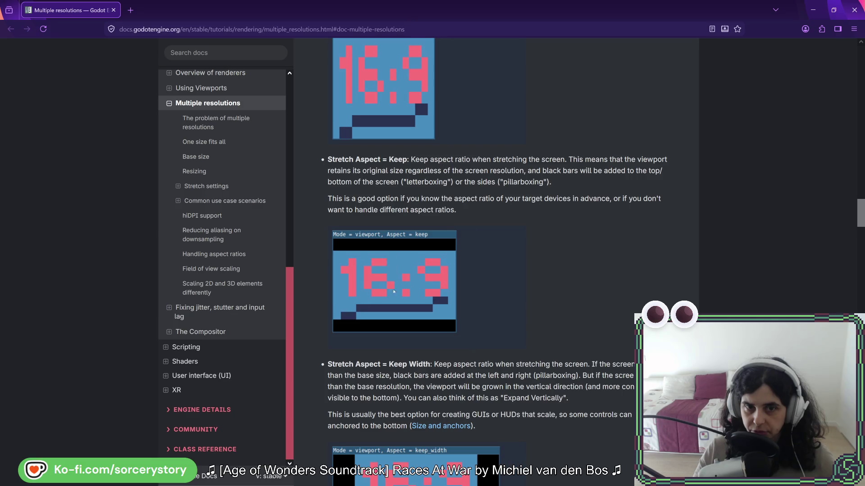
{"action": "scroll", "coordinate": [502, 281], "scroll_direction": "down", "scroll_amount": 20}
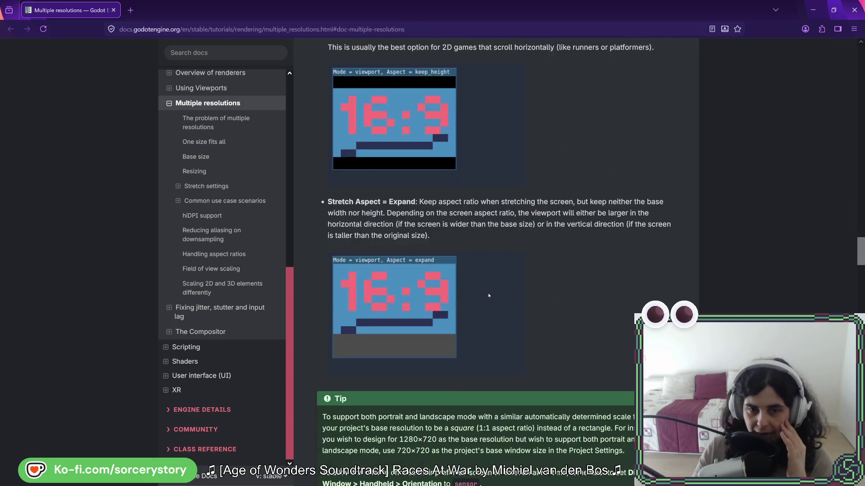
{"action": "scroll", "coordinate": [489, 293], "scroll_direction": "down", "scroll_amount": 6}
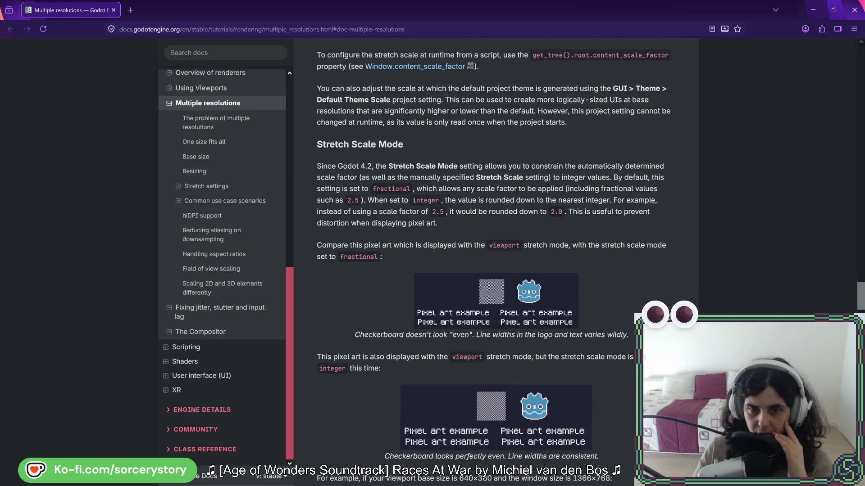
{"action": "scroll", "coordinate": [474, 285], "scroll_direction": "up", "scroll_amount": 4}
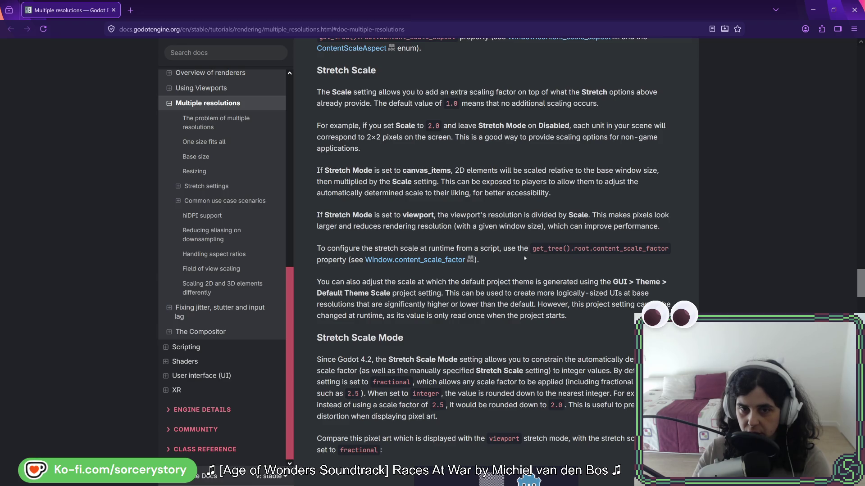
{"action": "middle_click", "coordinate": [442, 263]}
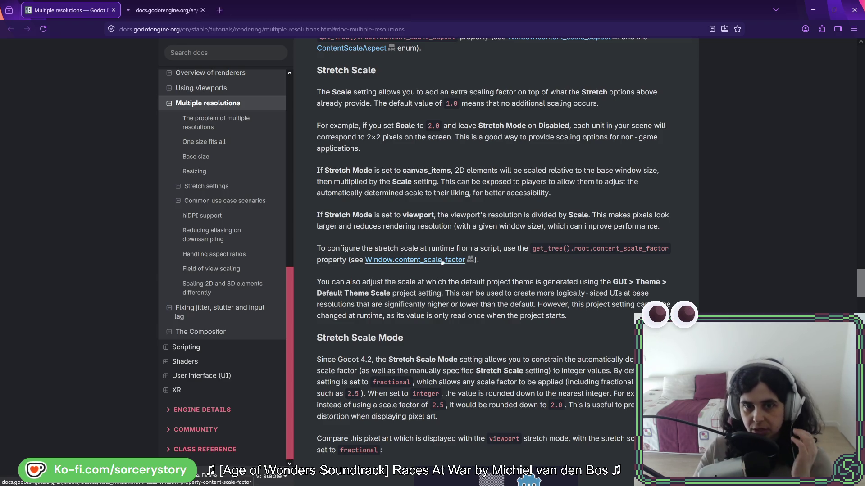
Switch to the new Window class reference tab at content_scale_factor
{"action": "key", "text": "ctrl+Tab"}
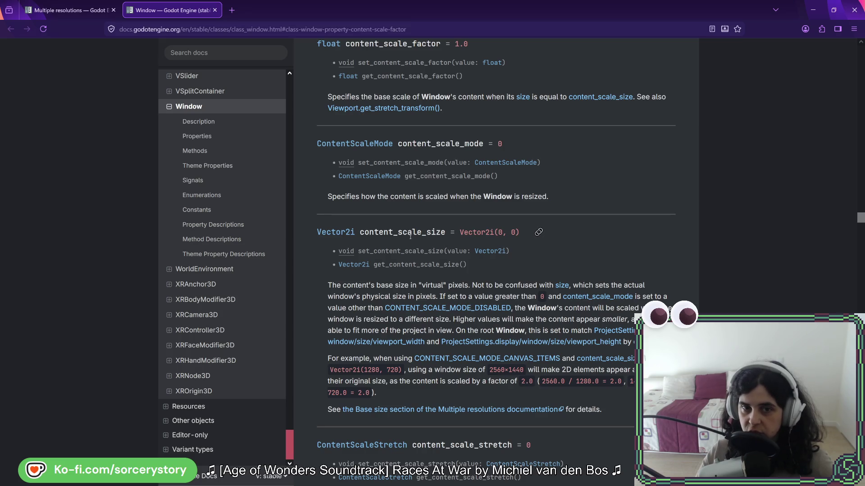
Select content_scale_size in the Window reference, then return to Godot's Project Settings
{"action": "double_click", "coordinate": [390, 232]}
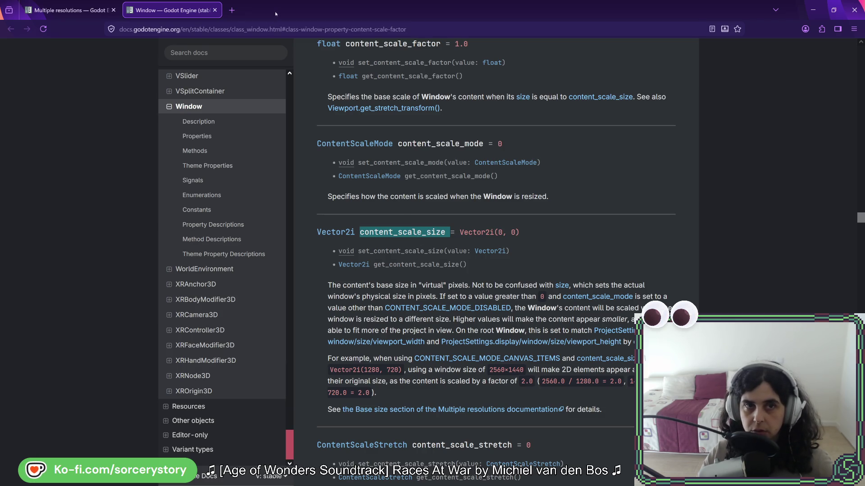
{"action": "key", "text": "alt+Tab"}
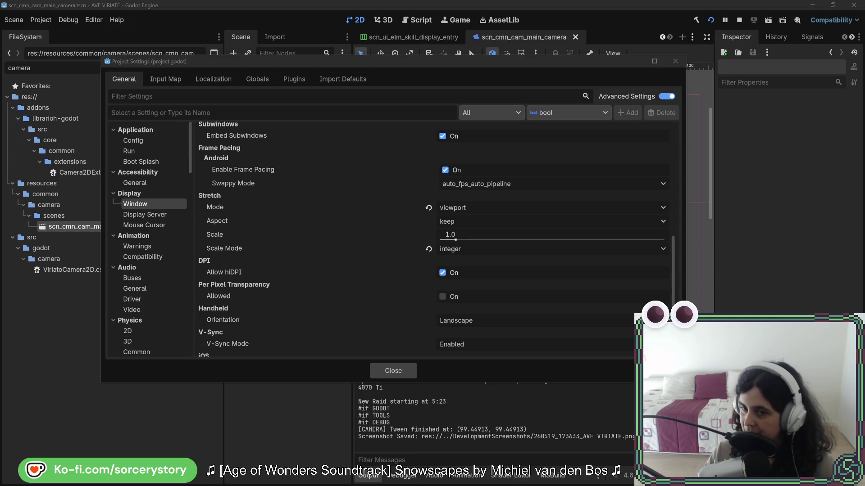
Close Godot's Project Settings and return to StateRegion.cs in Rider
{"action": "left_click", "coordinate": [391, 373]}
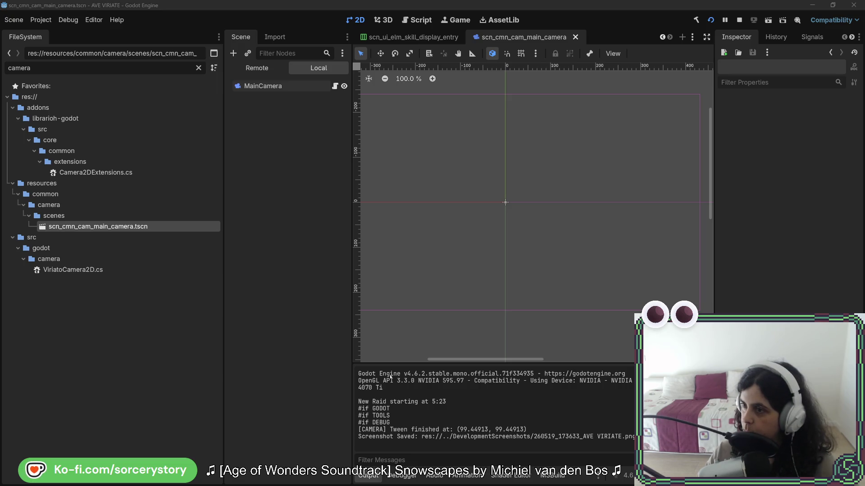
{"action": "key", "text": "alt+Tab"}
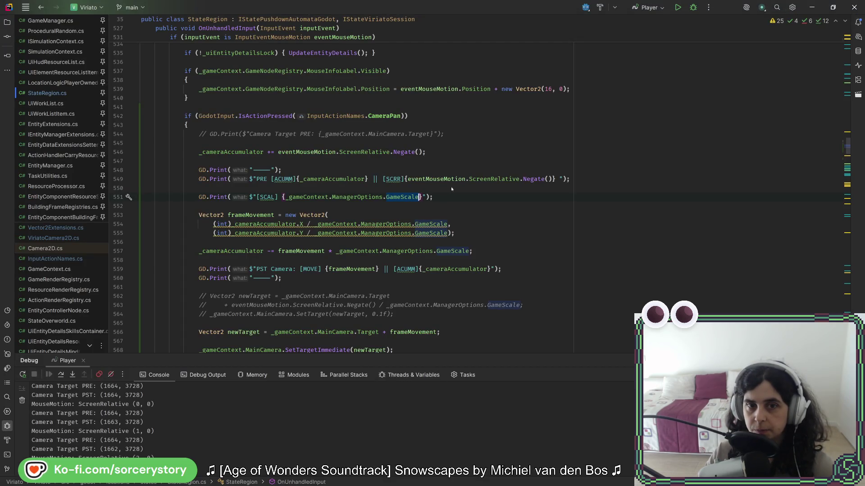
Add a GD.Print line below the GameScale print starting "[ScaLW] {_gameContext."
{"action": "key", "text": "End"}
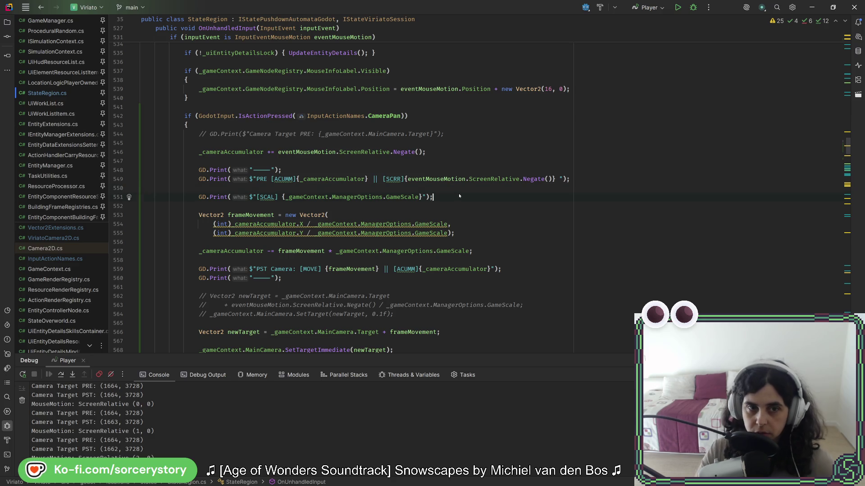
{"action": "key", "text": "Return"}
{"action": "type", "text": "G"}
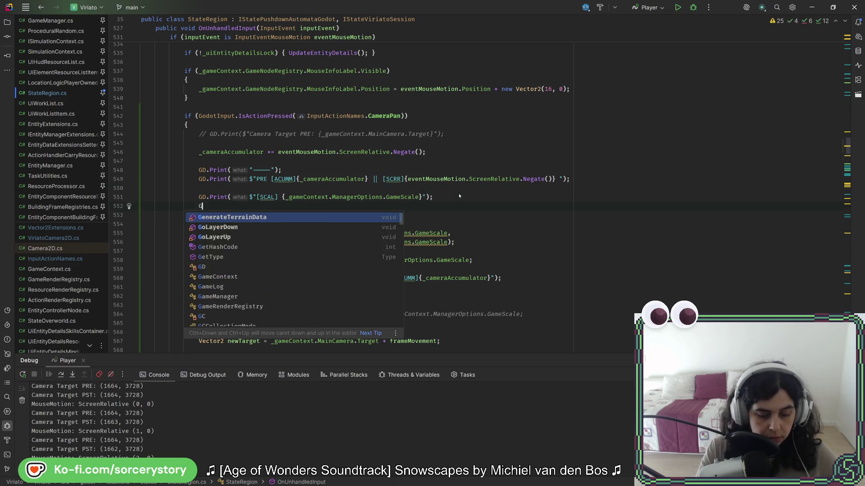
{"action": "type", "text": "D.Pr"}
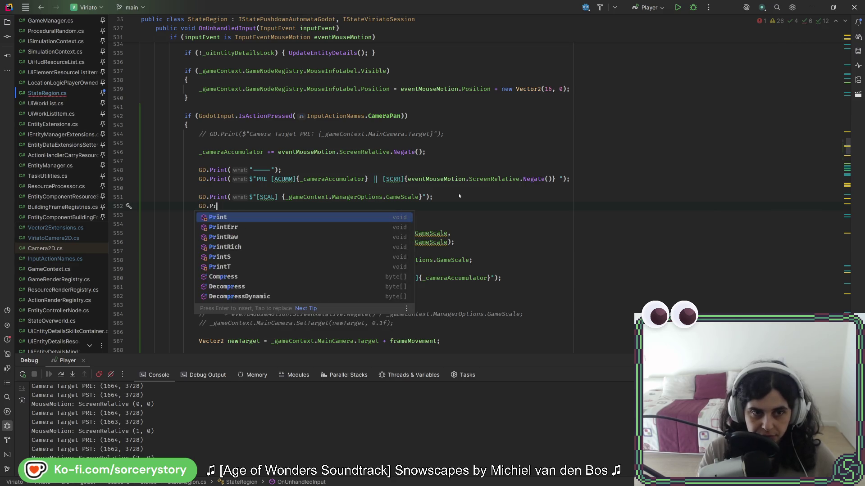
{"action": "key", "text": "Return"}
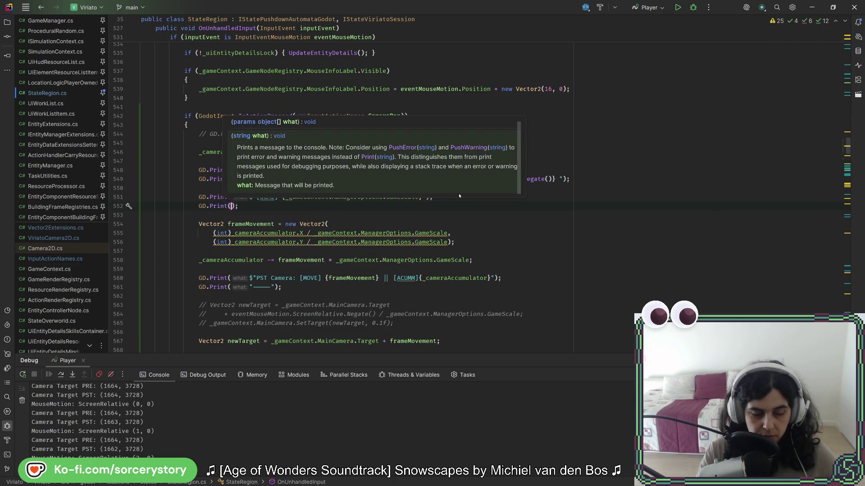
{"action": "type", "text": "$\"["}
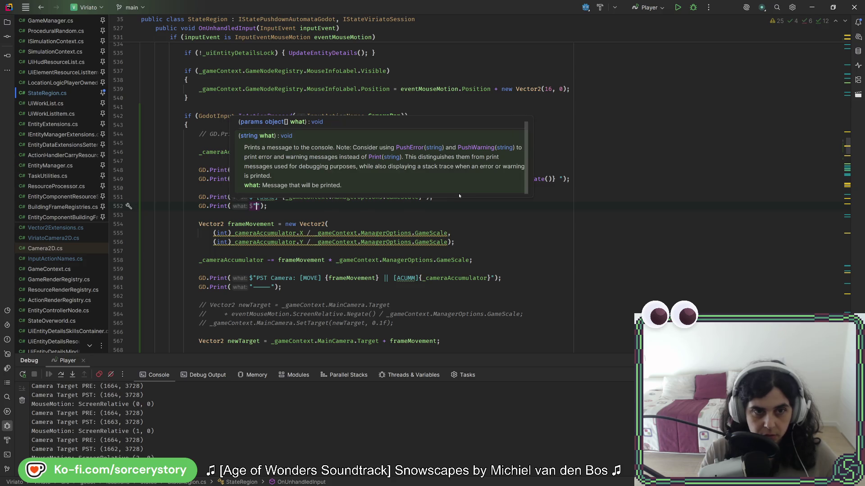
{"action": "type", "text": "Sc"}
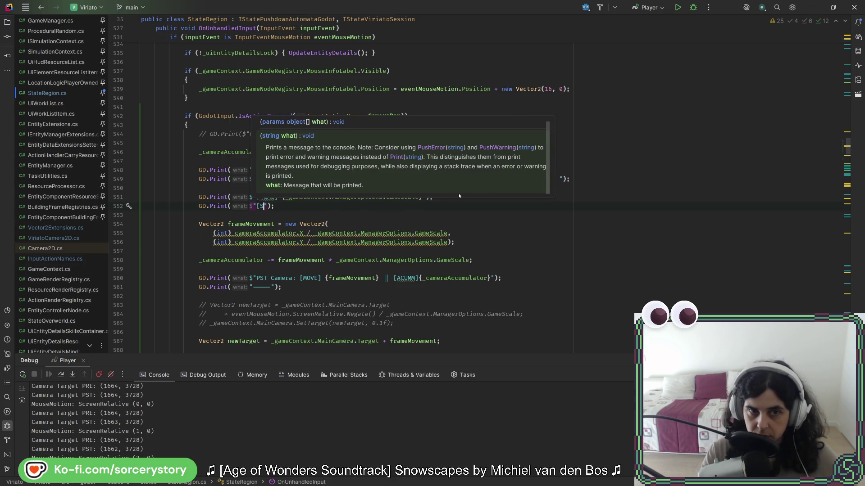
{"action": "type", "text": "a"}
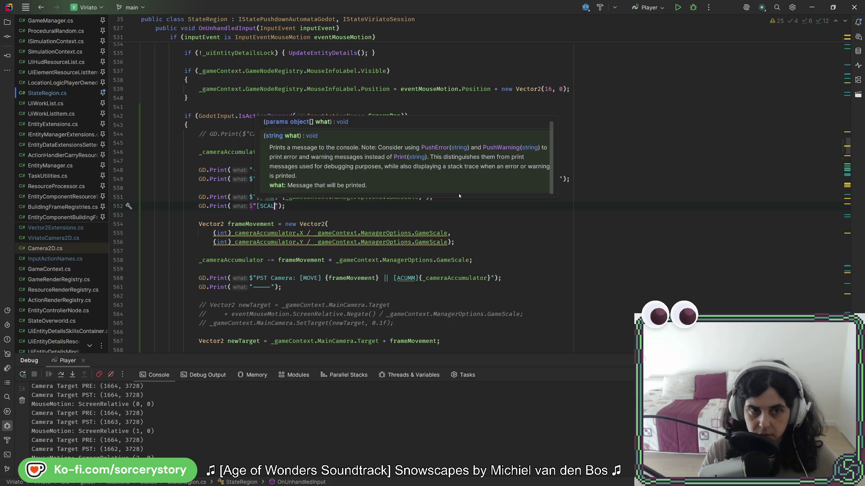
{"action": "type", "text": "LW]"}
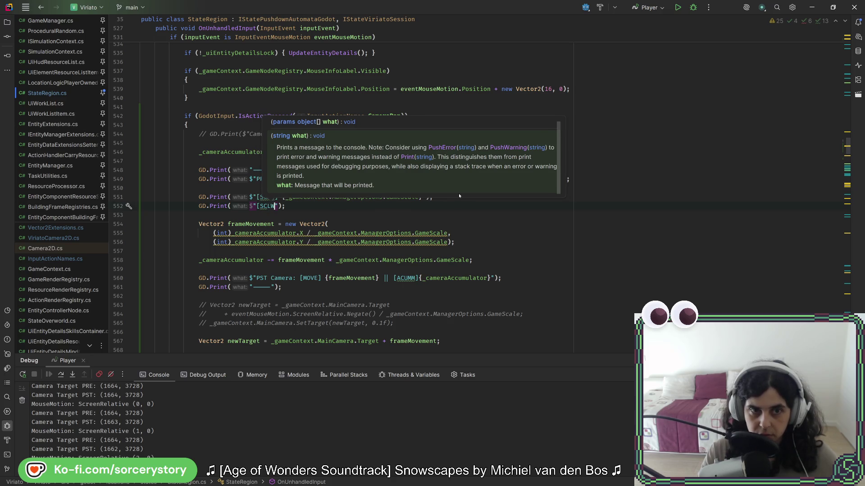
{"action": "type", "text": " {"}
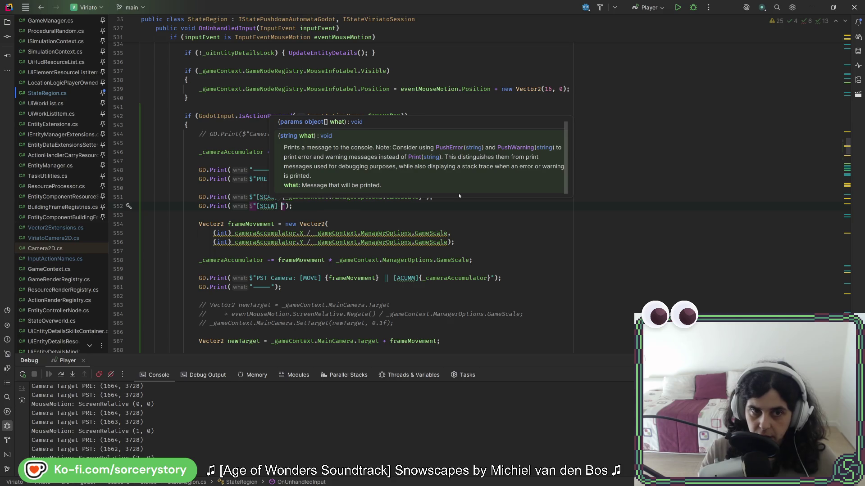
{"action": "type", "text": "_gm"}
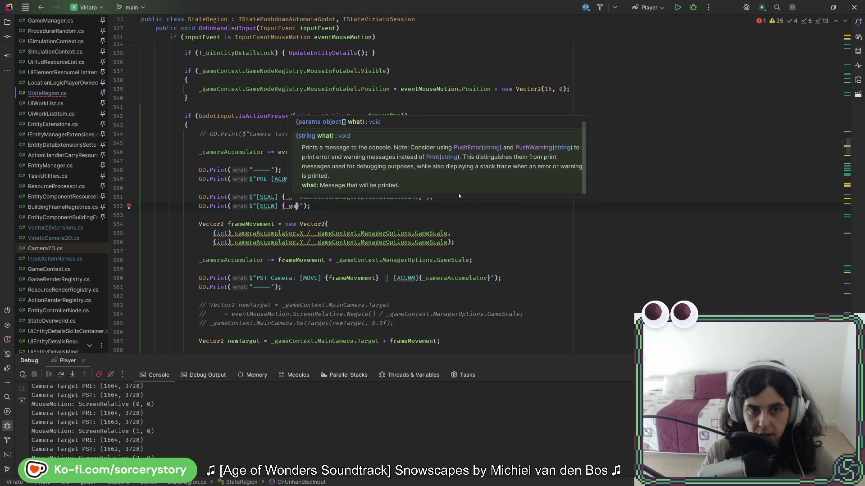
{"action": "key", "text": "ctrl+space"}
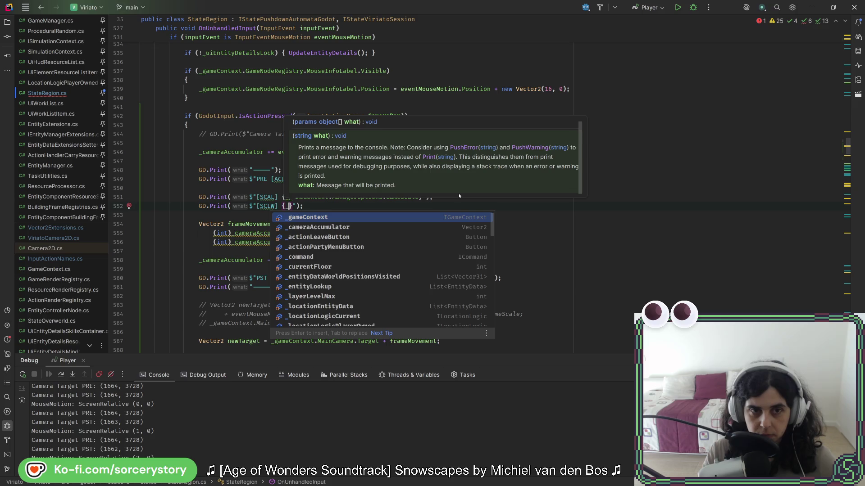
{"action": "type", "text": "gama"}
{"action": "key", "text": "BackSpace"}
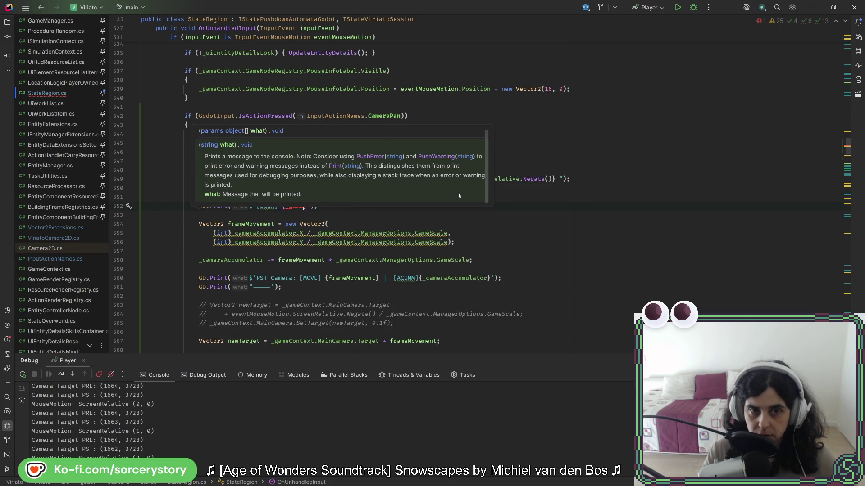
{"action": "type", "text": "eContext."}
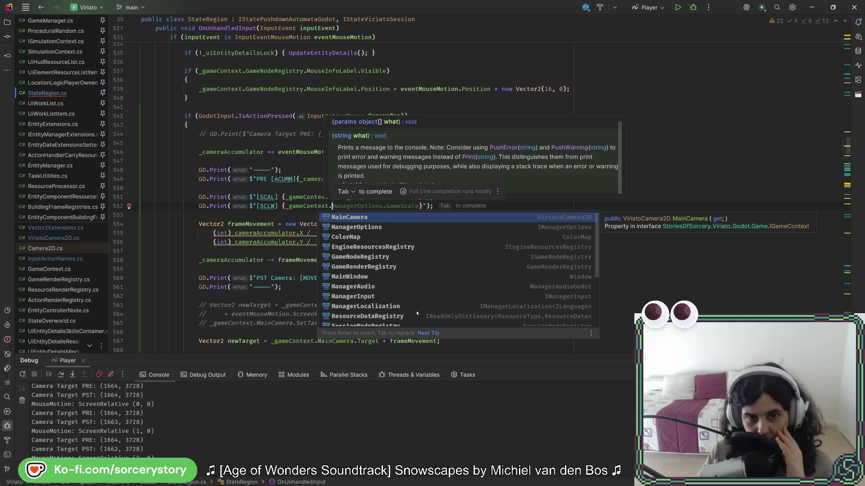
Complete the interpolation as _gameContext.MainWindow.ContentScaleSize
{"action": "scroll", "coordinate": [417, 313], "scroll_direction": "down", "scroll_amount": 3}
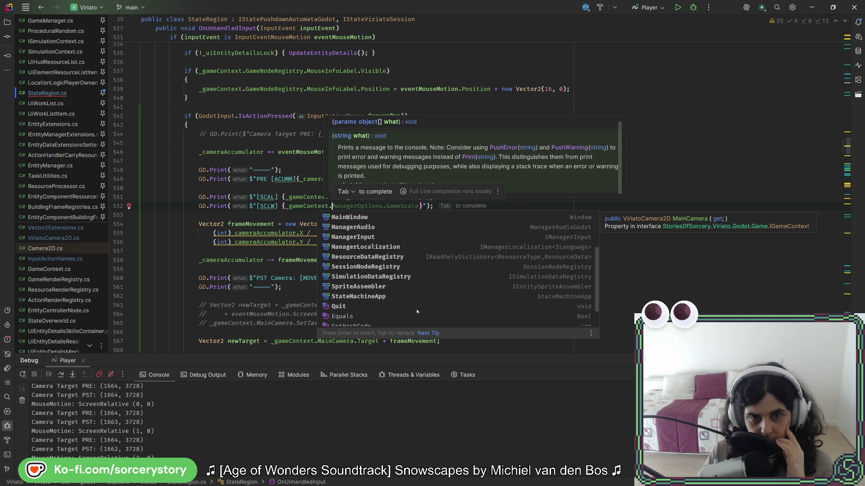
{"action": "scroll", "coordinate": [416, 311], "scroll_direction": "down", "scroll_amount": 2}
{"action": "scroll", "coordinate": [416, 309], "scroll_direction": "up", "scroll_amount": 5}
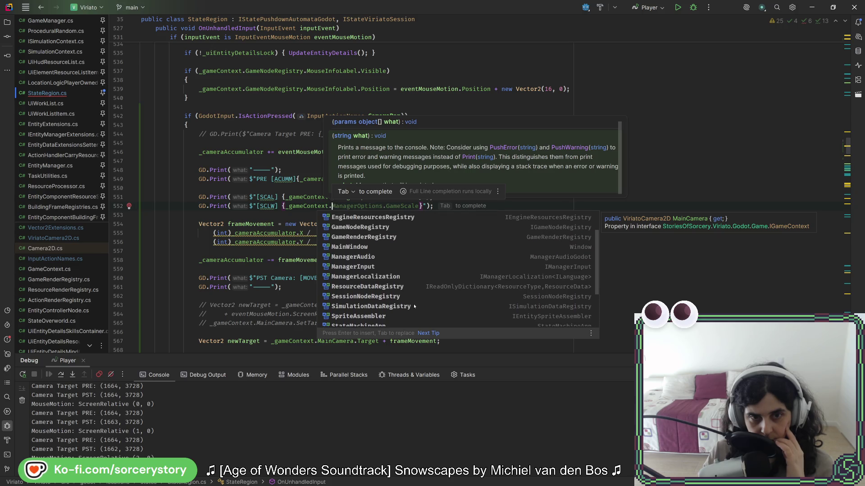
{"action": "scroll", "coordinate": [415, 306], "scroll_direction": "up", "scroll_amount": 2}
{"action": "left_click", "coordinate": [377, 278]}
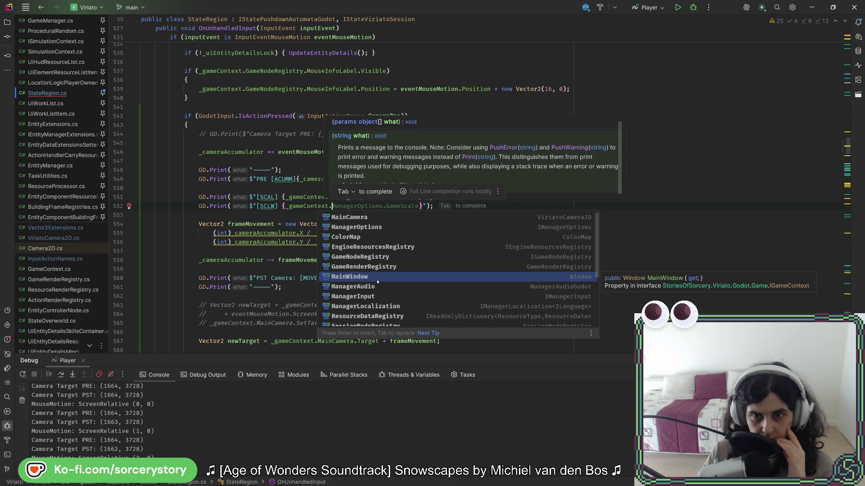
{"action": "double_click", "coordinate": [377, 277]}
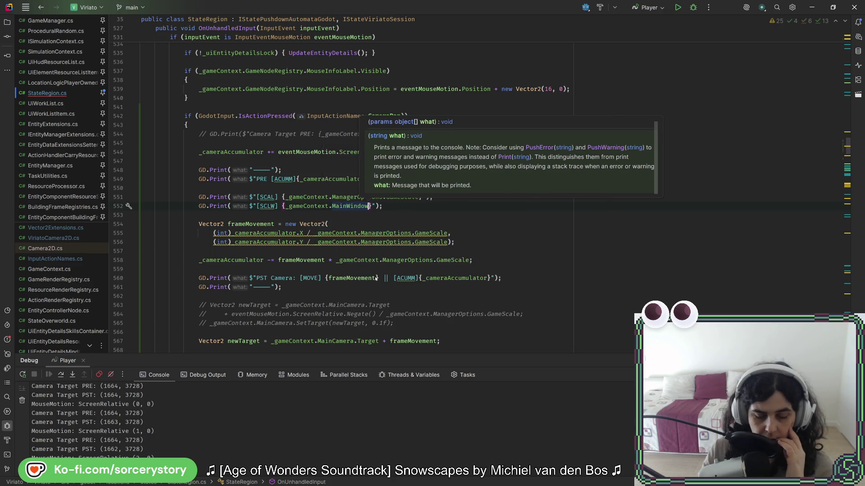
{"action": "type", "text": ".co"}
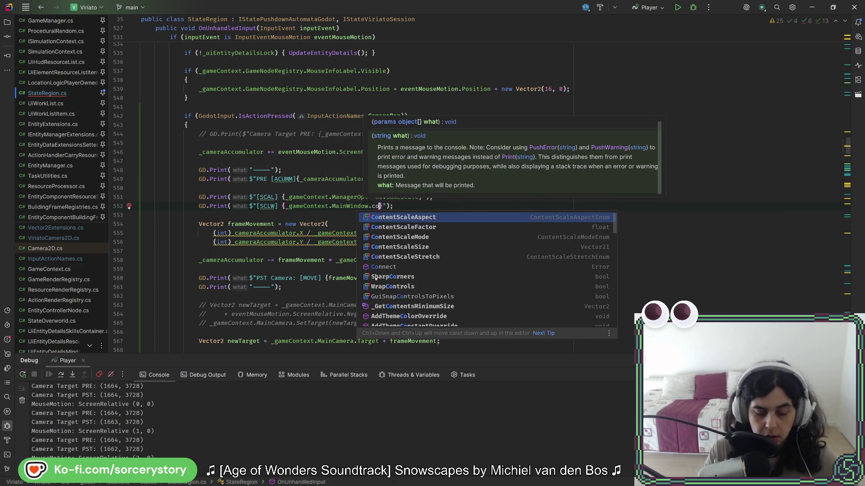
{"action": "type", "text": "nten"}
{"action": "key", "text": "Down"}
{"action": "key", "text": "Down"}
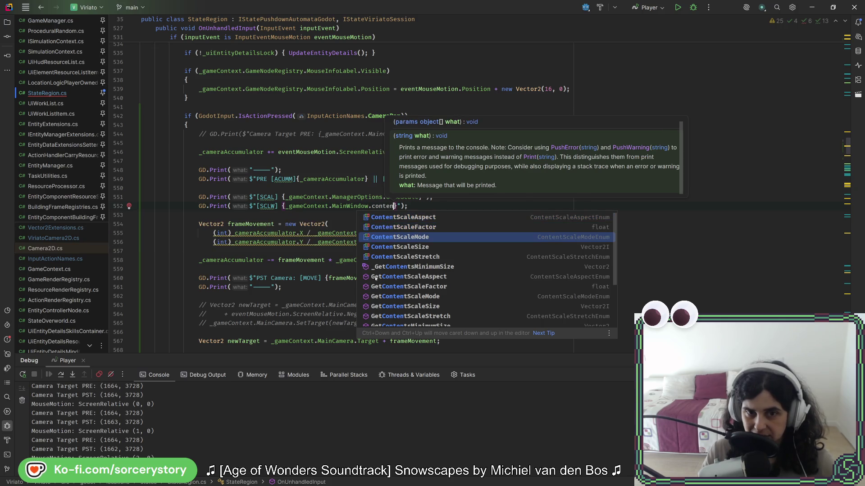
{"action": "key", "text": "Down"}
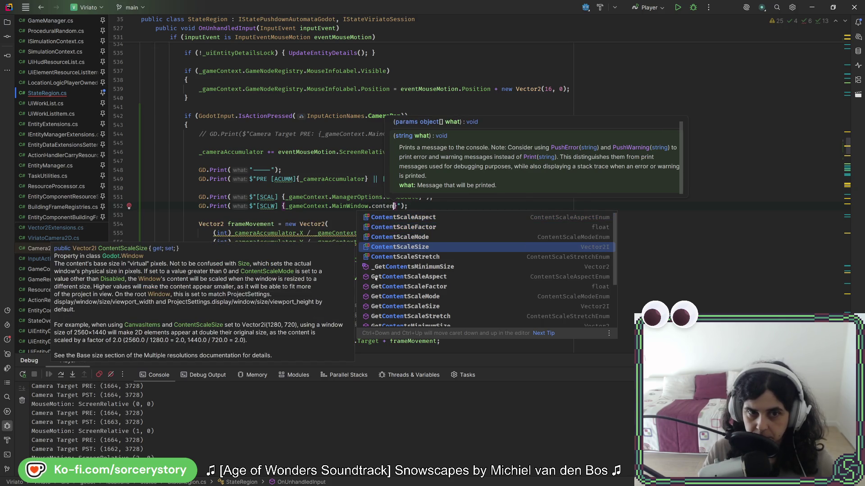
{"action": "key", "text": "Return"}
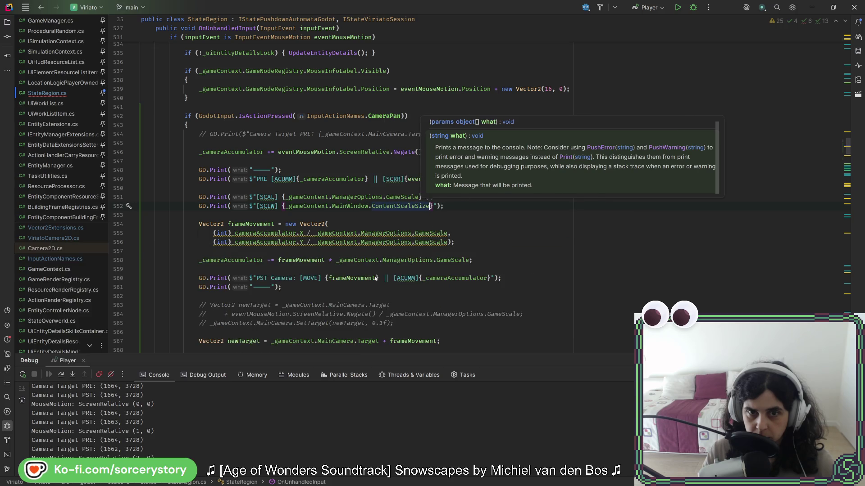
Save StateRegion.cs with code cleanup and bring up the Godot editor
{"action": "key", "text": "End"}
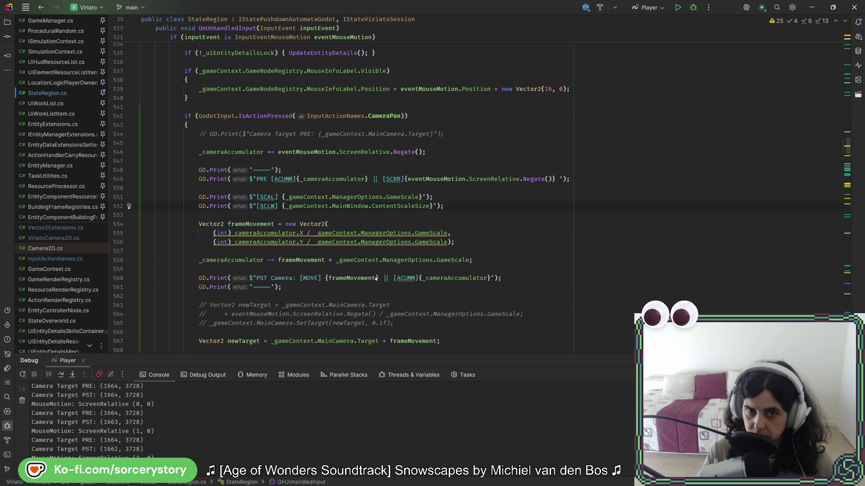
{"action": "key", "text": "ctrl+s"}
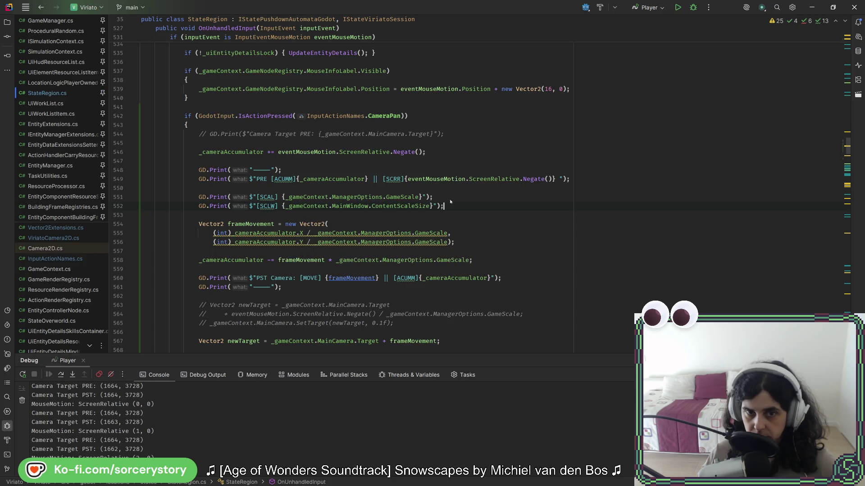
{"action": "key", "text": "Up"}
{"action": "key", "text": "alt+Tab"}
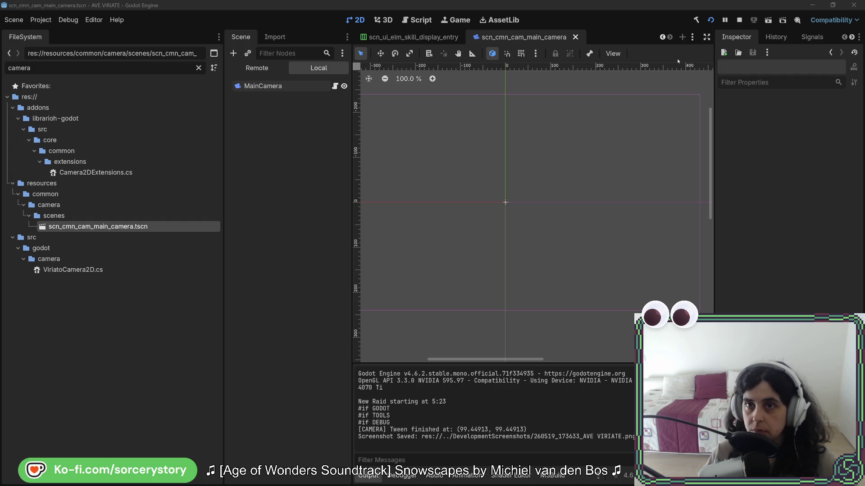
Restart into a New Game and confirm the log shows scale 2 and content size (864, 480)
{"action": "left_click", "coordinate": [710, 20]}
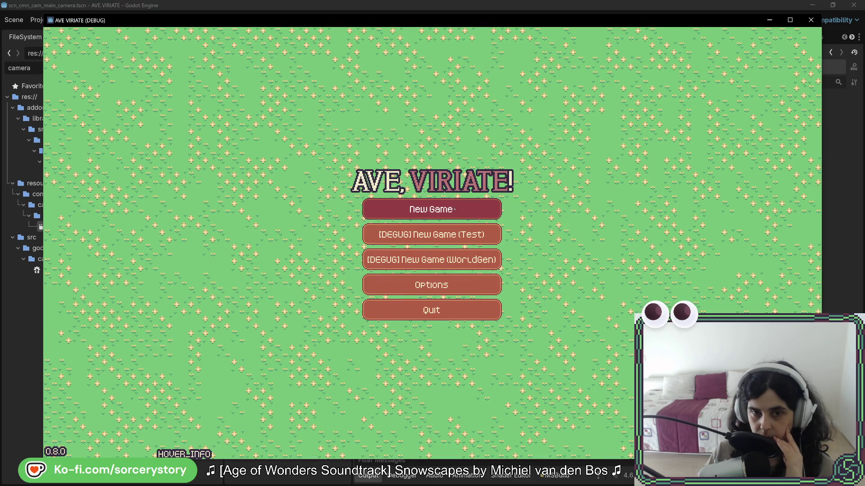
{"action": "left_click", "coordinate": [454, 209]}
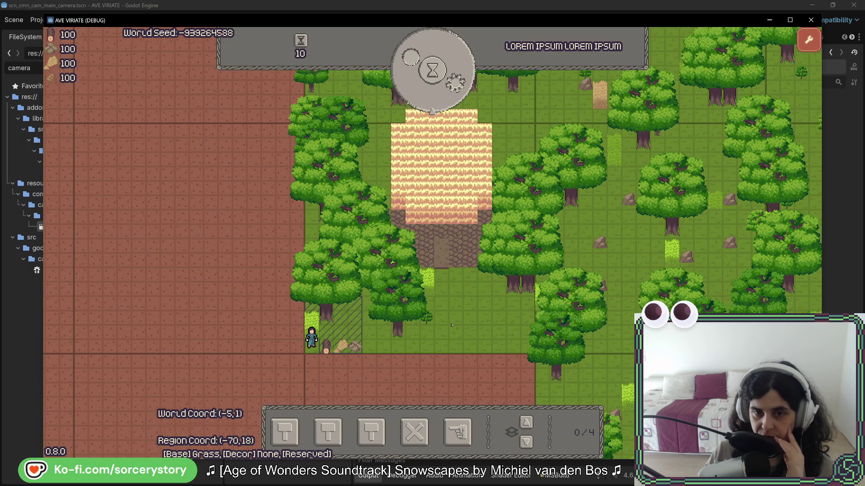
{"action": "left_click", "coordinate": [261, 479]}
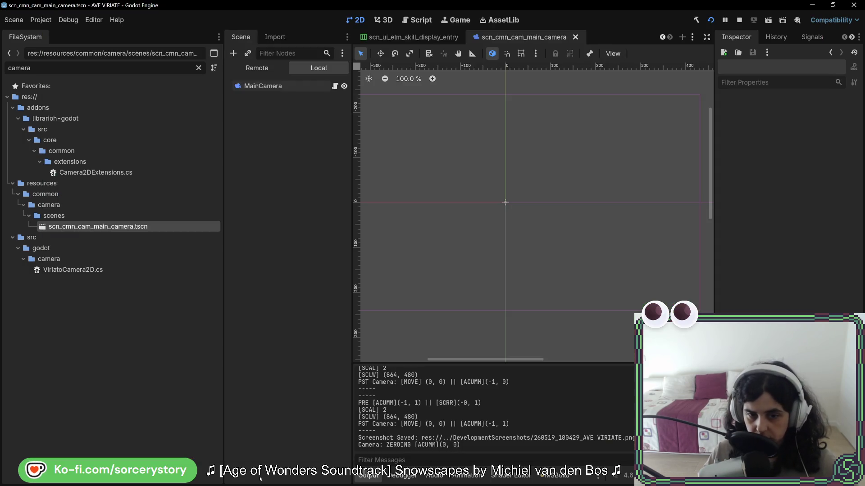
{"action": "key", "text": "alt+Tab"}
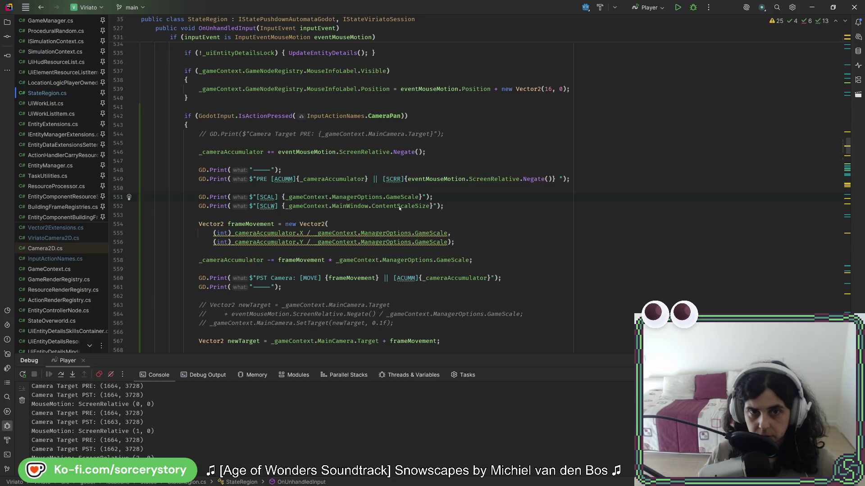
{"action": "key", "text": "alt+Tab"}
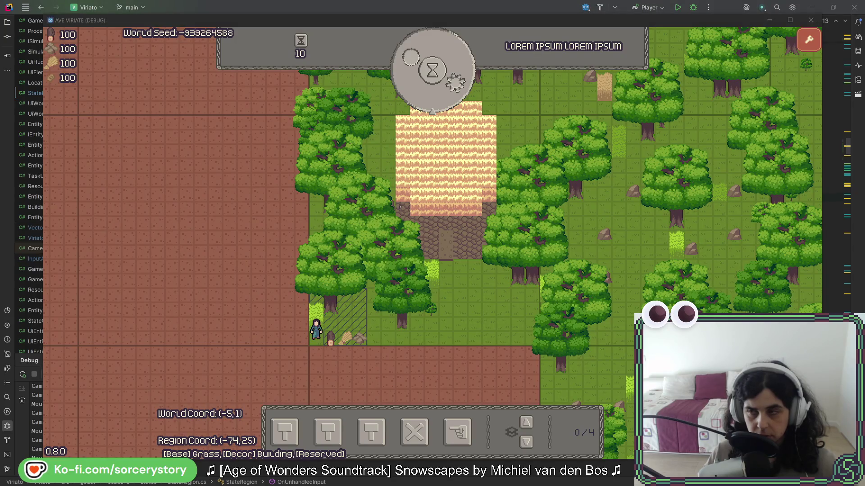
{"action": "key", "text": "alt+Tab"}
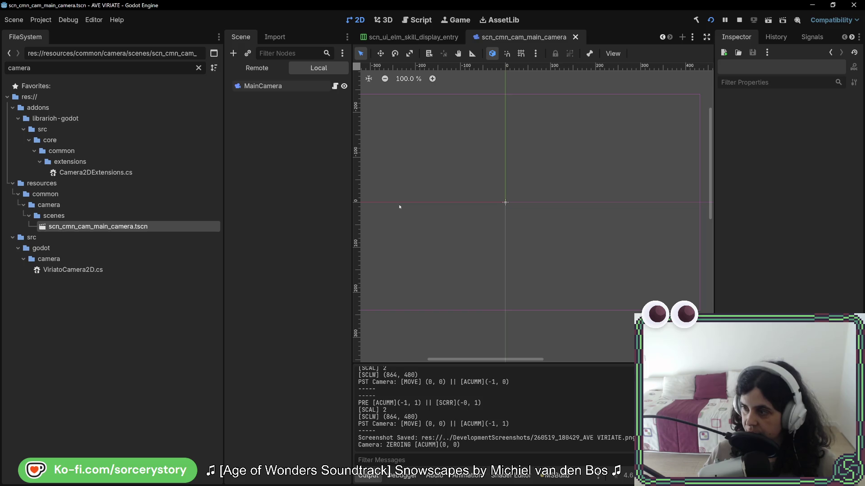
{"action": "key", "text": "alt+Tab"}
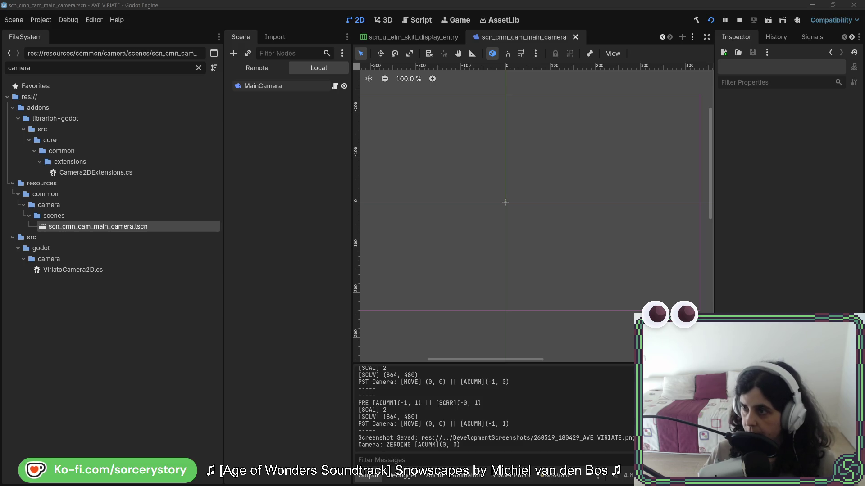
{"action": "key", "text": "alt+Tab"}
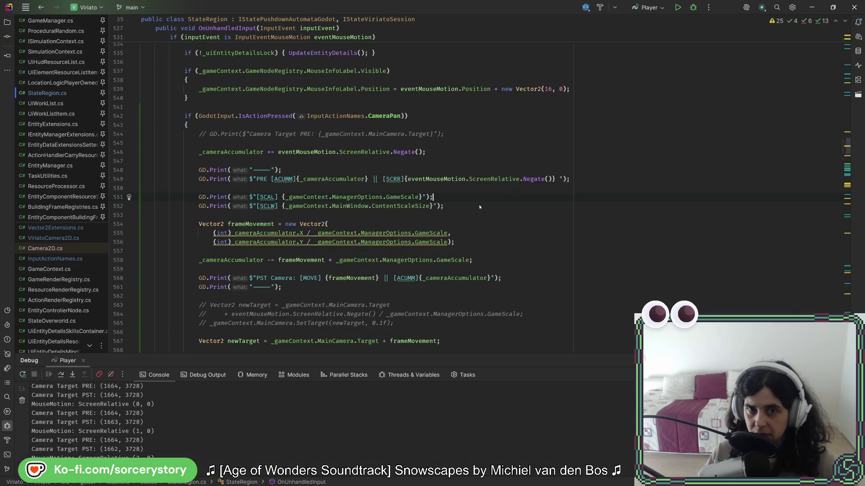
Duplicate the SCLW print line and start replacing ContentScaleSize with 'con'
{"action": "left_click", "coordinate": [479, 207]}
{"action": "key", "text": "ctrl+d"}
{"action": "double_click", "coordinate": [394, 216]}
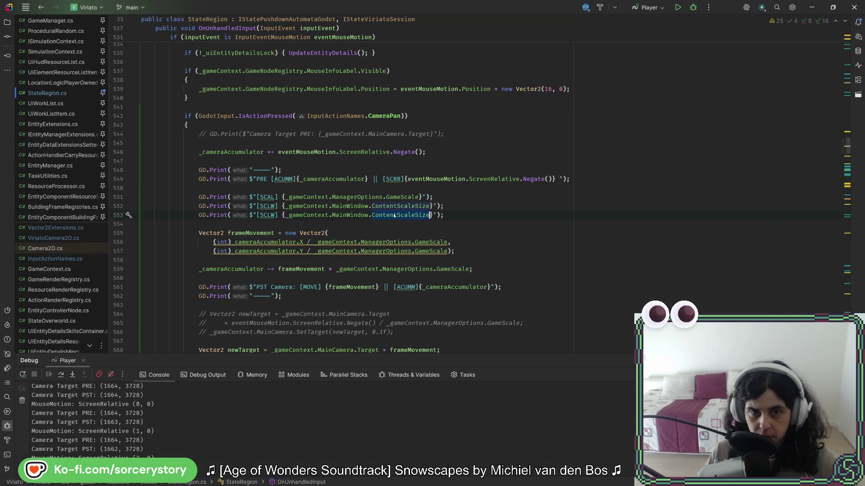
{"action": "type", "text": "con"}
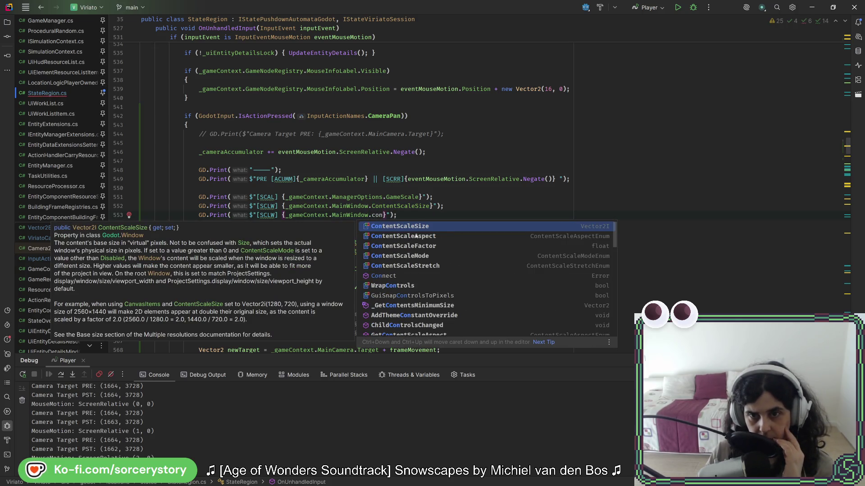
Retype the member as 'scale' and read docs for ContentScaleFactor, GetContentScaleSize and ContentScaleSize
{"action": "left_click", "coordinate": [418, 250]}
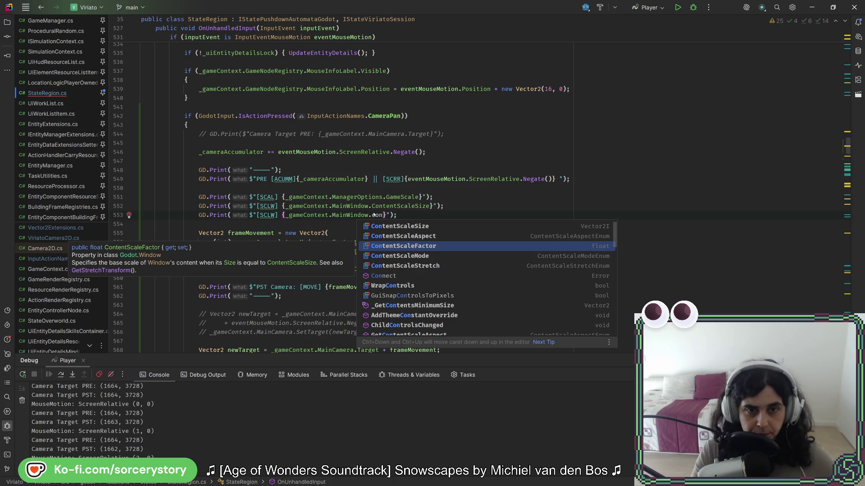
{"action": "key", "text": "BackSpace"}
{"action": "key", "text": "BackSpace"}
{"action": "key", "text": "BackSpace"}
{"action": "type", "text": "scale"}
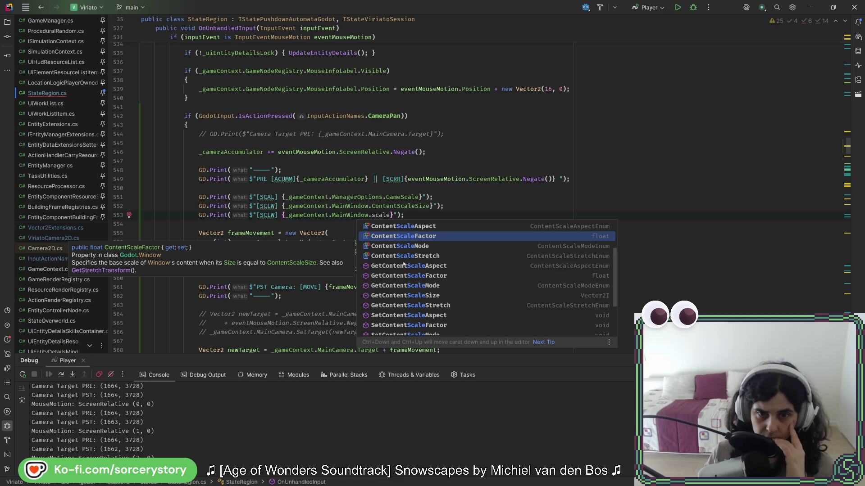
{"action": "left_click", "coordinate": [436, 298]}
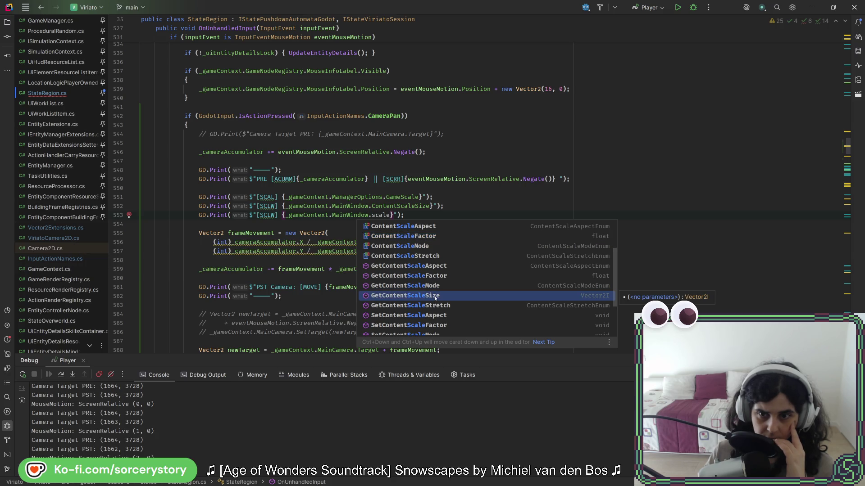
{"action": "scroll", "coordinate": [425, 268], "scroll_direction": "up", "scroll_amount": 2}
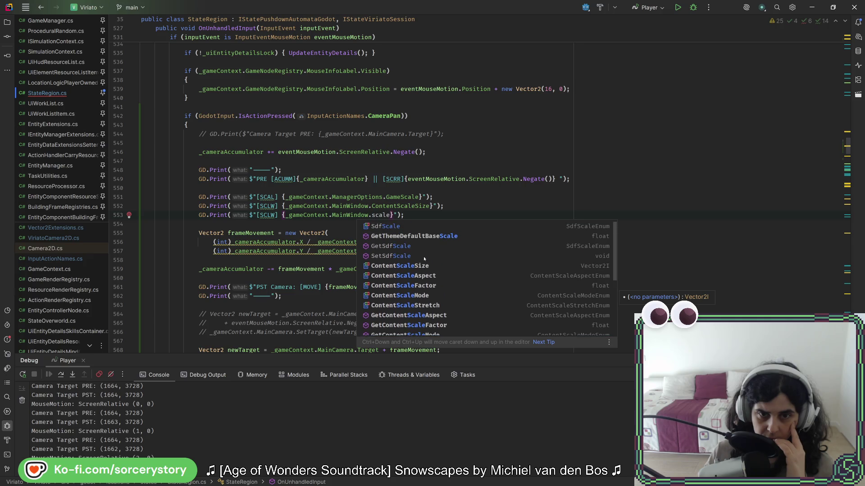
{"action": "left_click", "coordinate": [425, 266]}
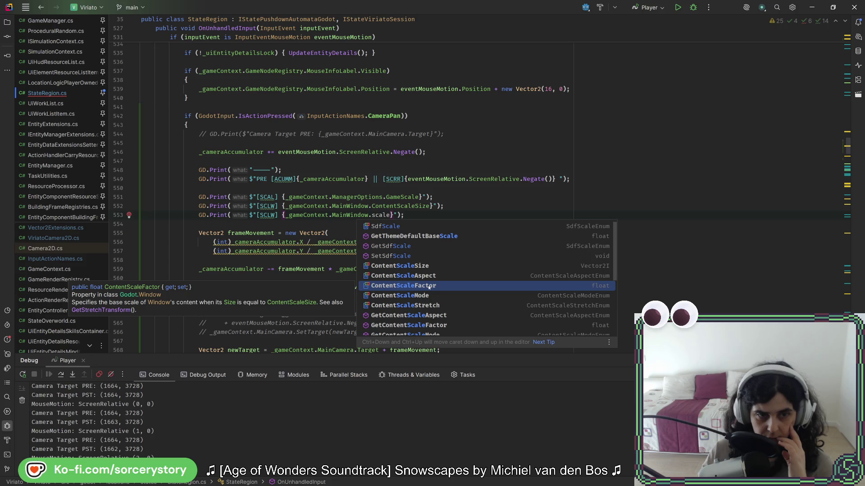
Print ContentScaleFactor on line 553, relabel the prints WSCS and WSCF, and save with cleanup
{"action": "left_click", "coordinate": [428, 287]}
{"action": "key", "text": "ctrl+alt+l"}
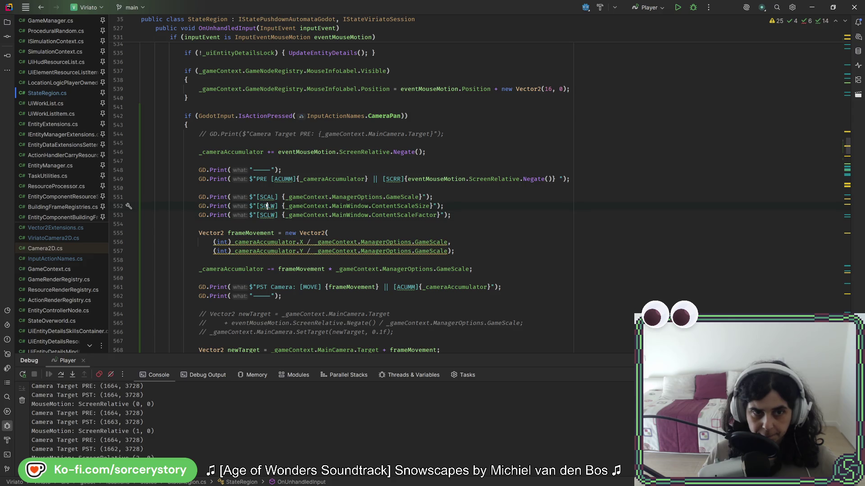
{"action": "double_click", "coordinate": [263, 207]}
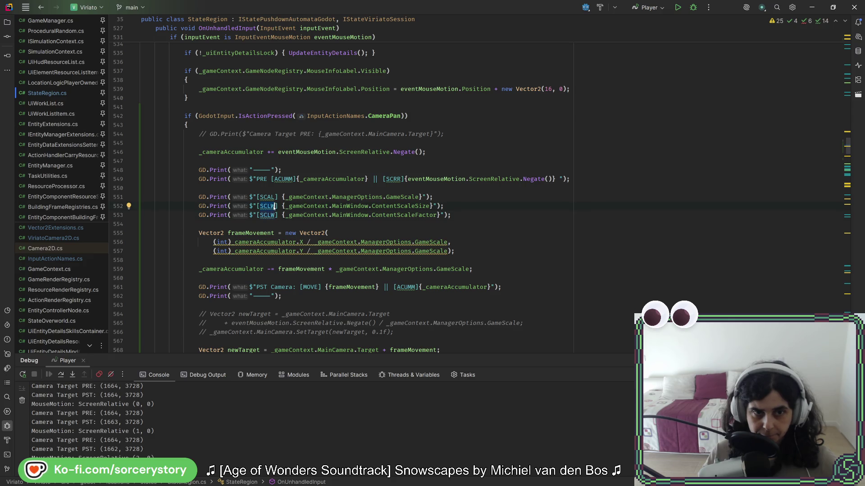
{"action": "type", "text": "WS"}
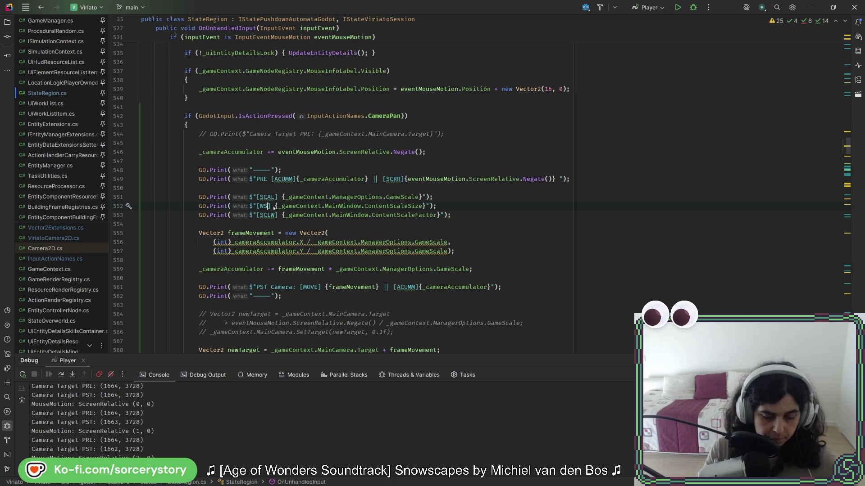
{"action": "type", "text": "CS"}
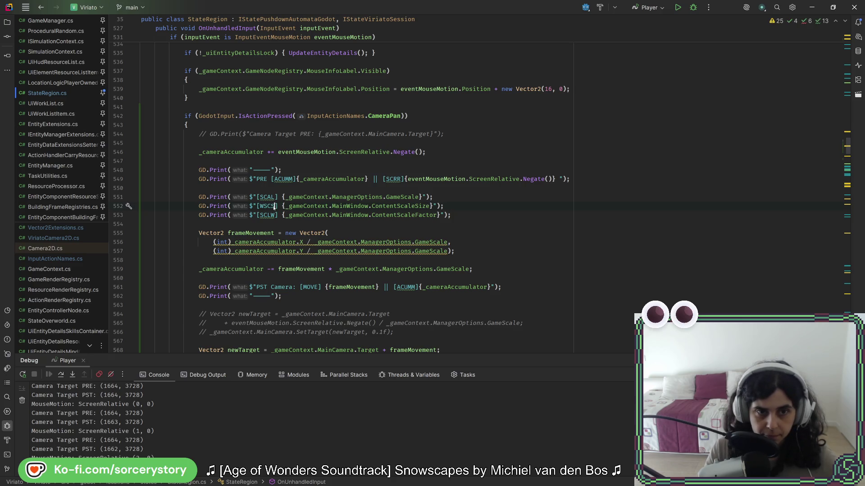
{"action": "double_click", "coordinate": [271, 215]}
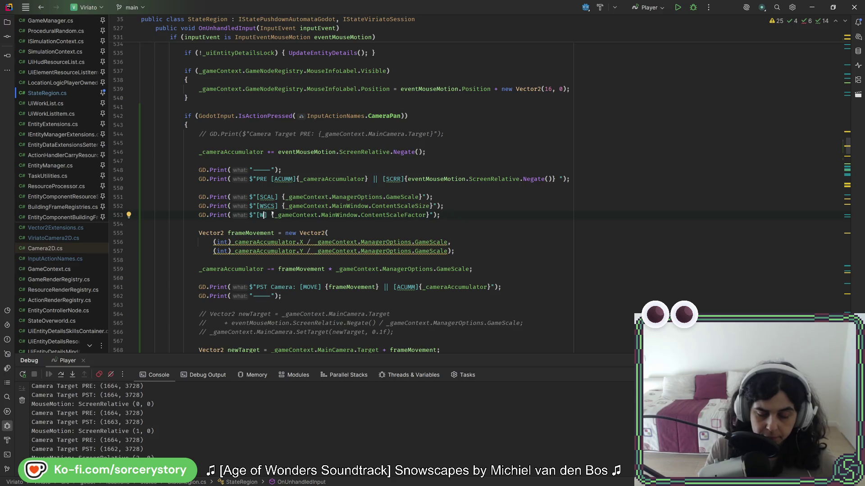
{"action": "type", "text": "WSCF"}
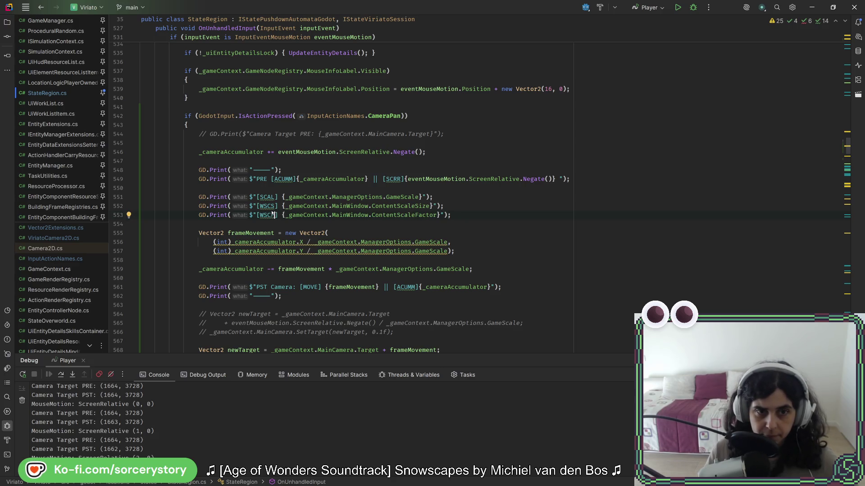
{"action": "key", "text": "ctrl+alt+l"}
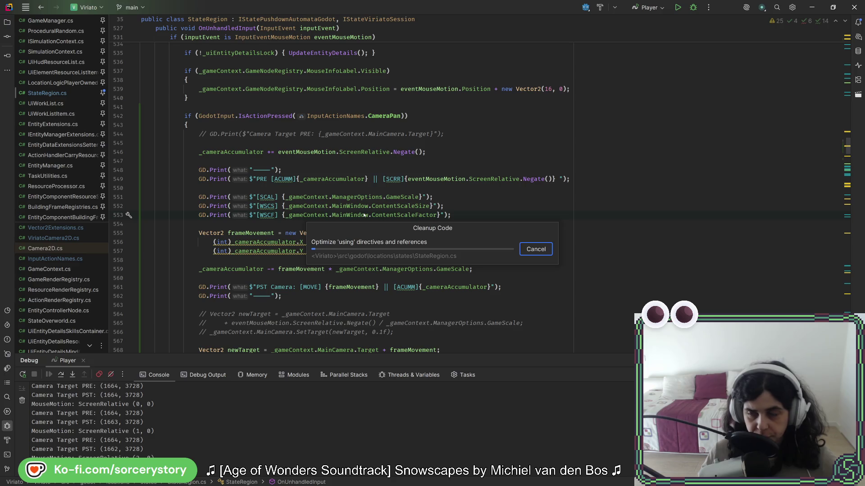
{"action": "key", "text": "alt+Tab"}
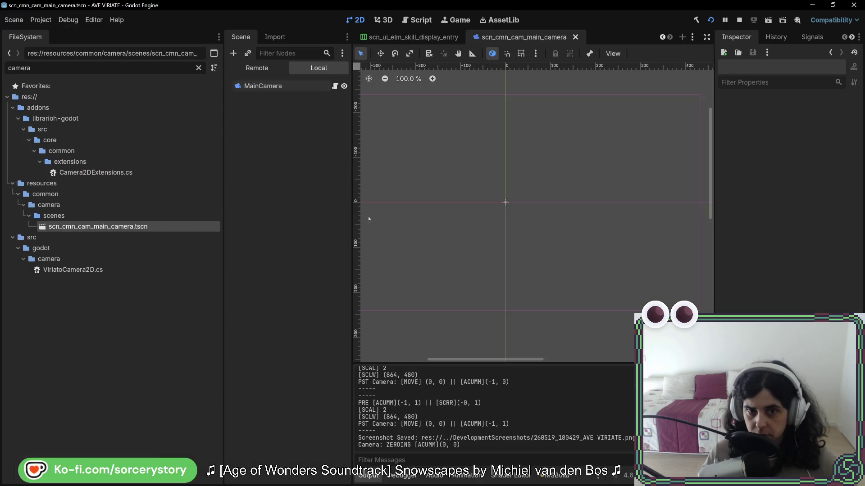
Restart into a [DEBUG] New Game (Test) settlement and mark the WSCF value 1 in the log
{"action": "left_click", "coordinate": [710, 20]}
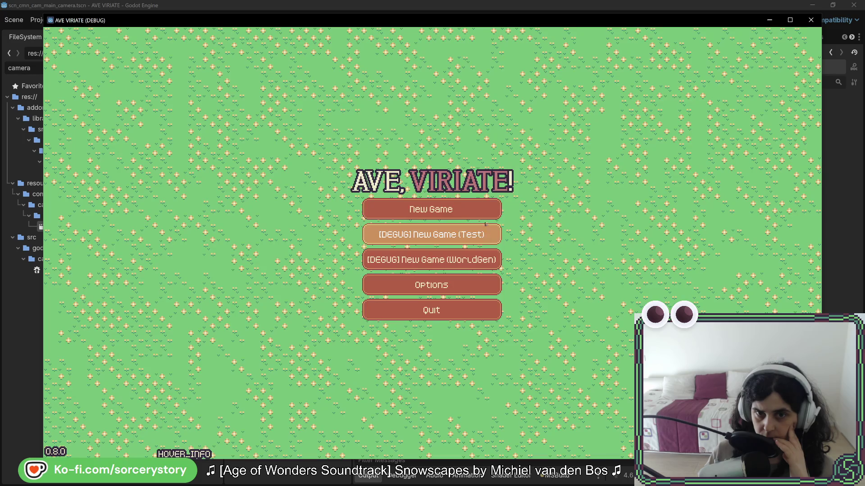
{"action": "left_click", "coordinate": [485, 225]}
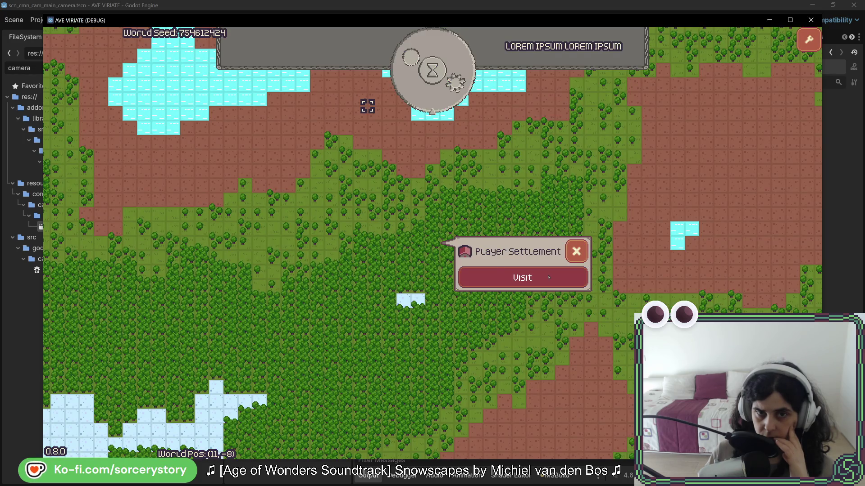
{"action": "left_click", "coordinate": [549, 278]}
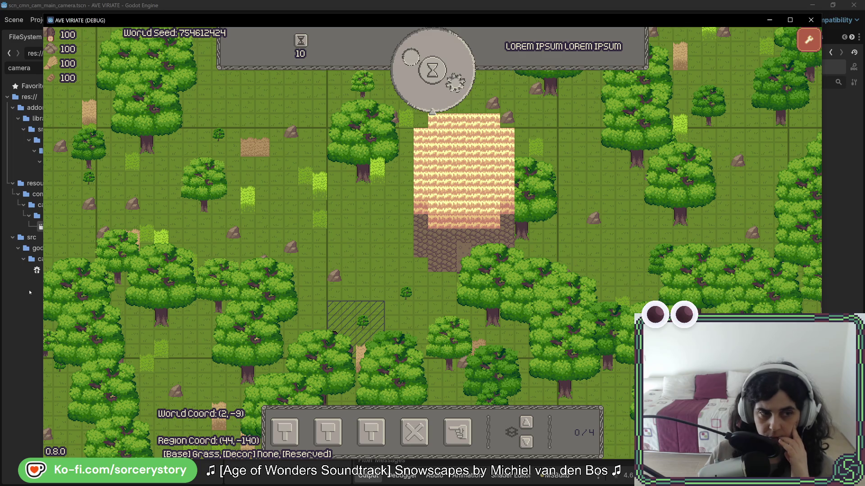
{"action": "left_click", "coordinate": [31, 310]}
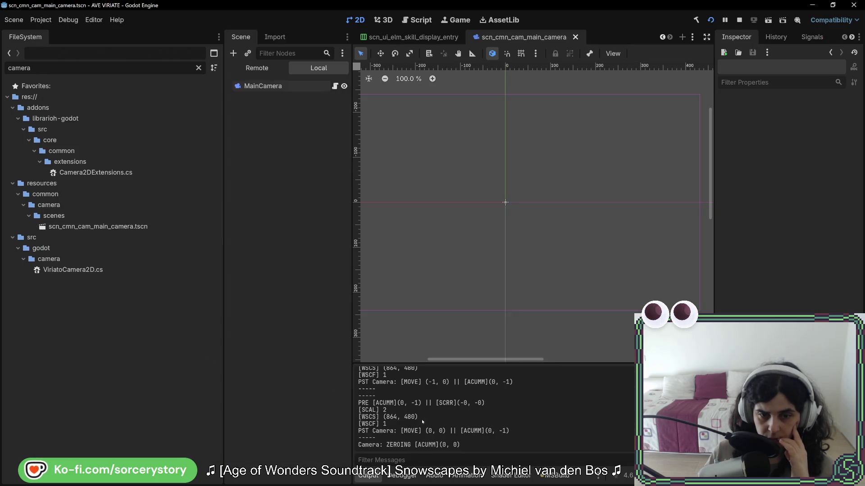
{"action": "double_click", "coordinate": [385, 424]}
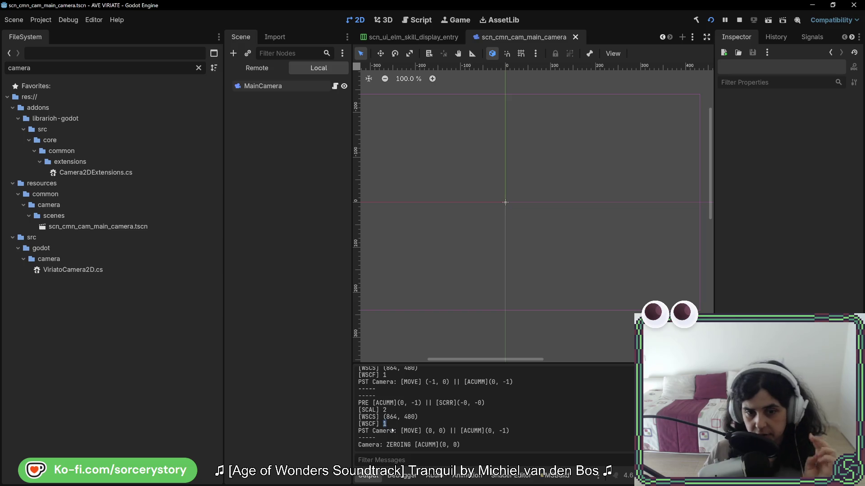
Un-maximize and move the game window toward the upper left, then return to StateRegion.cs
{"action": "key", "text": "alt+Tab"}
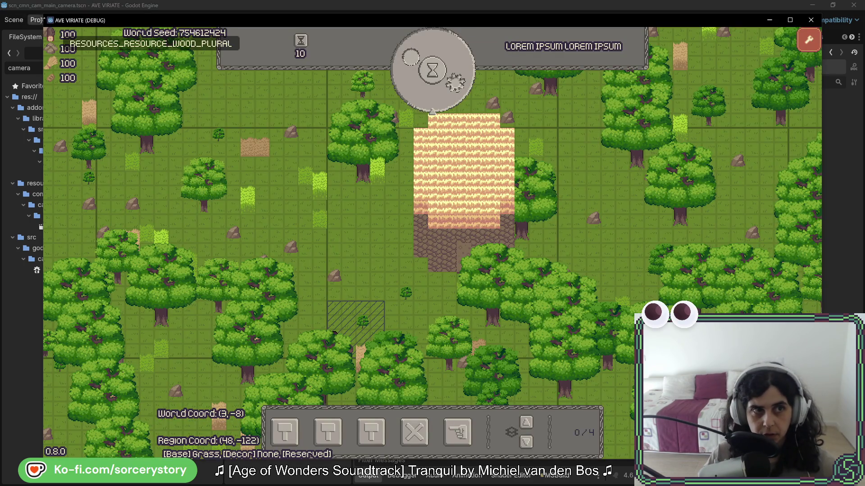
{"action": "key", "text": "super+Down"}
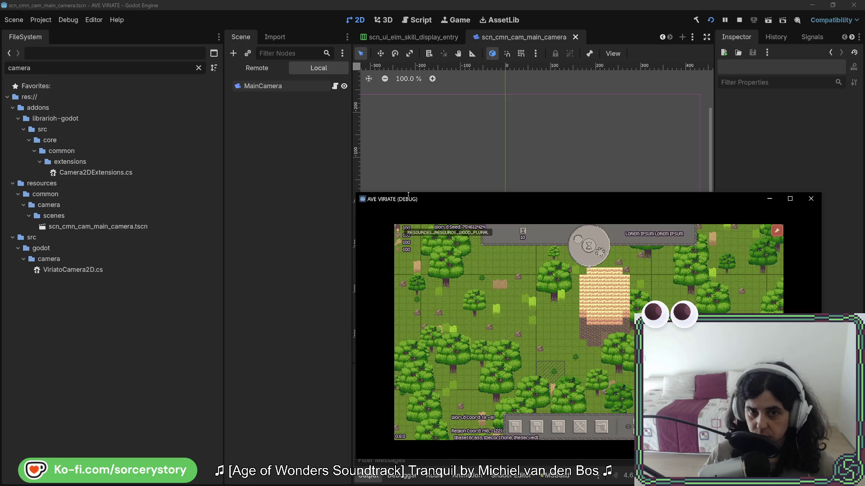
{"action": "mouse_move", "coordinate": [476, 198]}
{"action": "left_mouse_down"}
{"action": "mouse_move", "coordinate": [429, 160]}
{"action": "mouse_move", "coordinate": [329, 126]}
{"action": "left_mouse_up"}
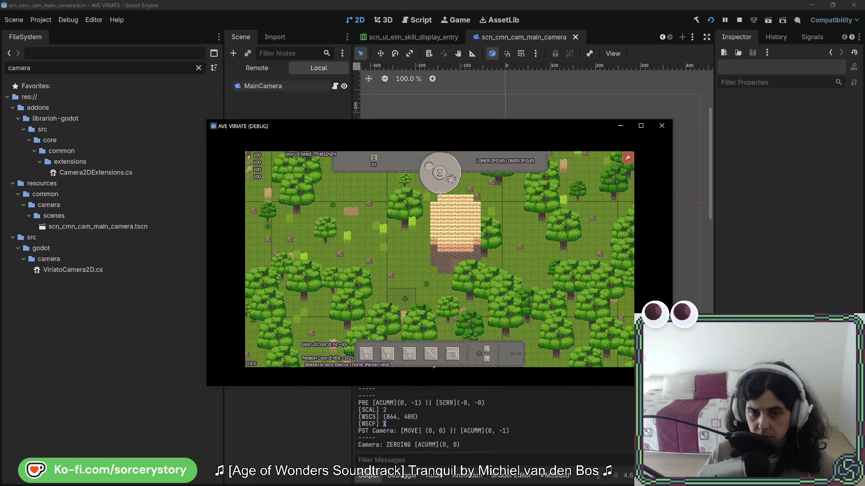
{"action": "key", "text": "alt+F4"}
{"action": "key", "text": "alt+Tab"}
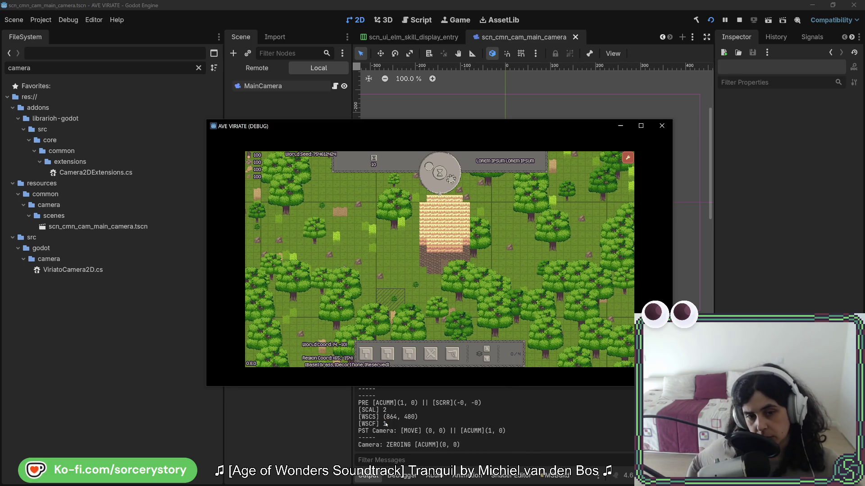
{"action": "key", "text": "alt+Tab"}
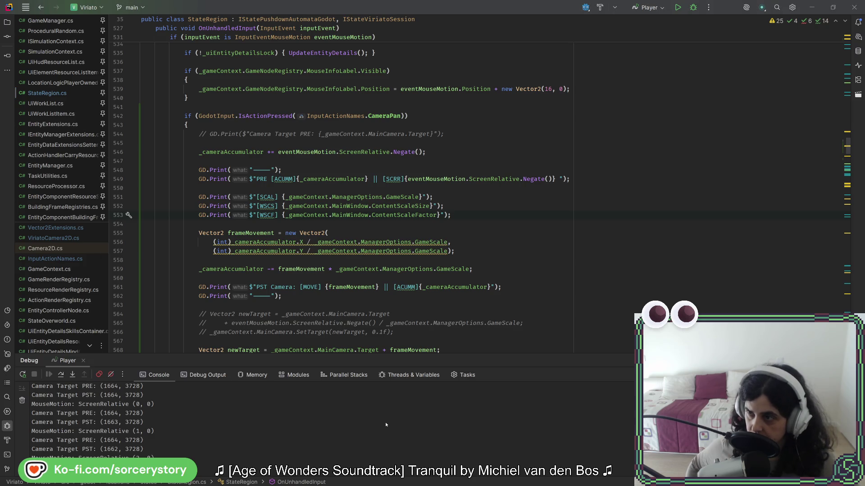
Duplicate the ContentScaleFactor print on line 553, leaving 'MainWindow.' on new line 554 with completion open
{"action": "key", "text": "alt+Tab"}
{"action": "key", "text": "alt+Tab"}
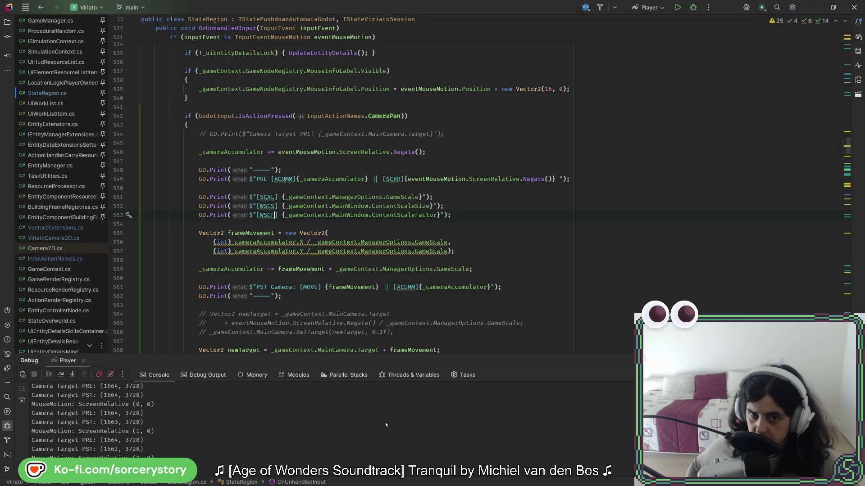
{"action": "left_click", "coordinate": [488, 213]}
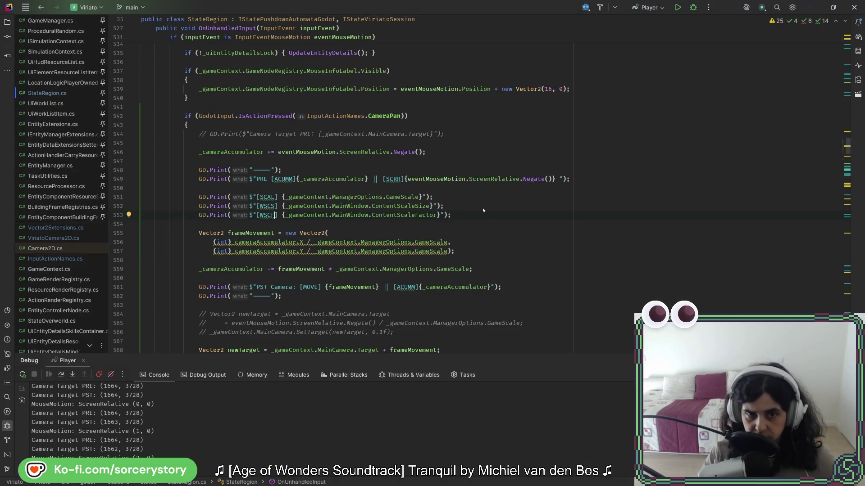
{"action": "key", "text": "ctrl+d"}
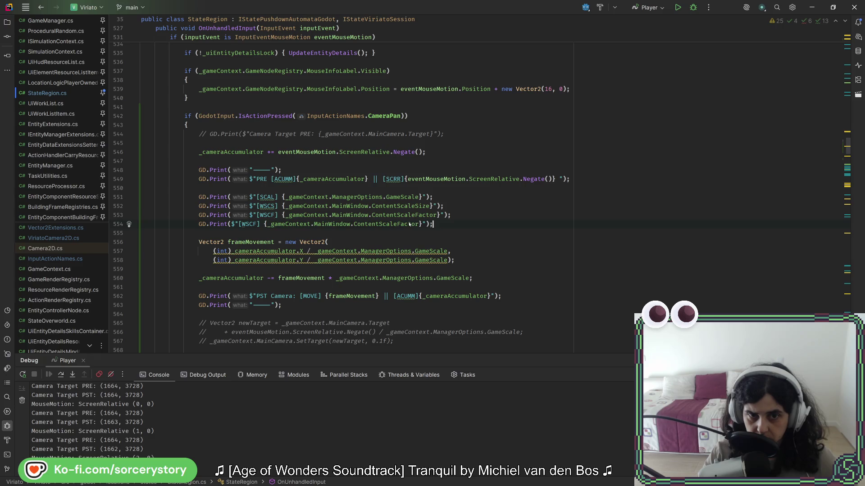
{"action": "double_click", "coordinate": [400, 224]}
{"action": "key", "text": "BackSpace"}
{"action": "key", "text": "ctrl+space"}
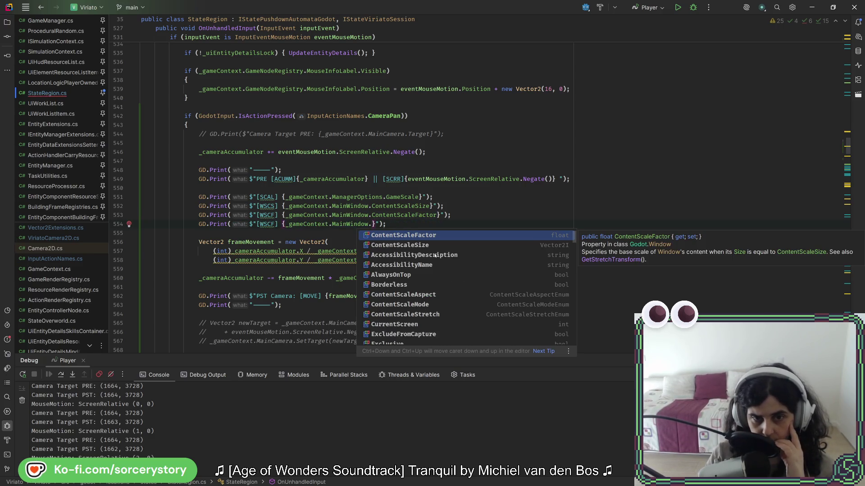
Scroll through the MainWindow member suggestions to review the available Window properties and methods
{"action": "scroll", "coordinate": [435, 255], "scroll_direction": "down", "scroll_amount": 2}
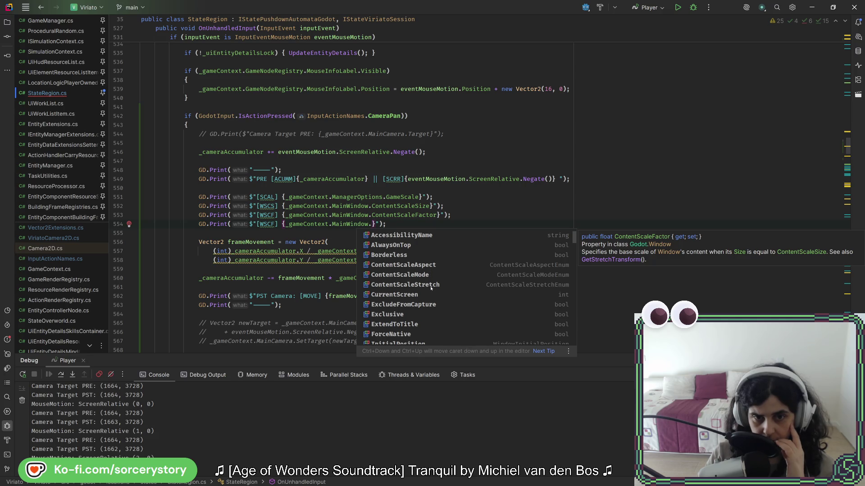
{"action": "scroll", "coordinate": [431, 286], "scroll_direction": "down", "scroll_amount": 2}
{"action": "scroll", "coordinate": [427, 280], "scroll_direction": "down", "scroll_amount": 1}
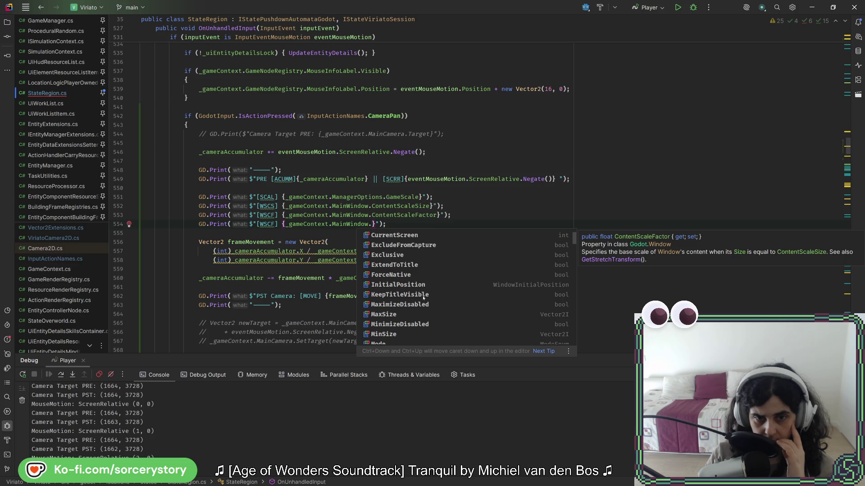
{"action": "scroll", "coordinate": [421, 304], "scroll_direction": "down", "scroll_amount": 3}
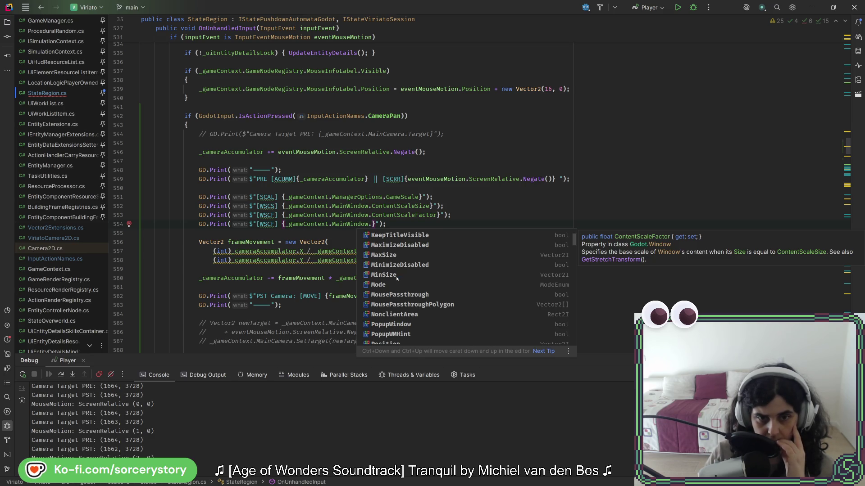
{"action": "scroll", "coordinate": [397, 279], "scroll_direction": "down", "scroll_amount": 2}
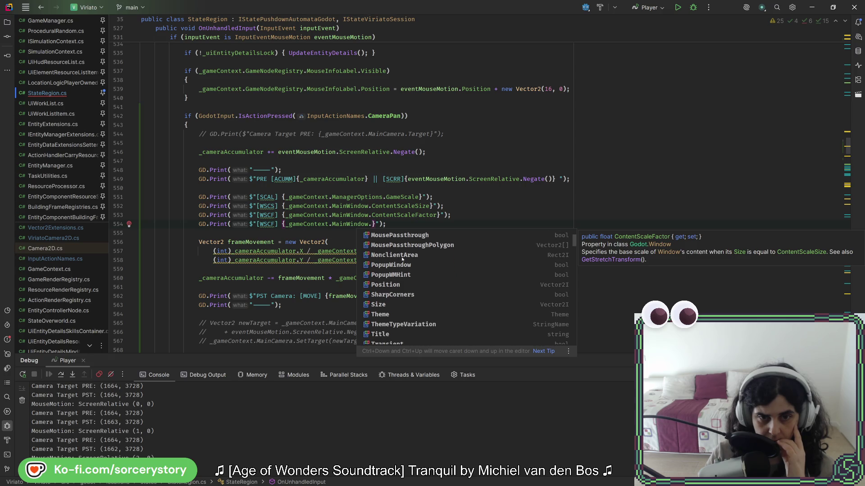
{"action": "scroll", "coordinate": [403, 259], "scroll_direction": "up", "scroll_amount": 2}
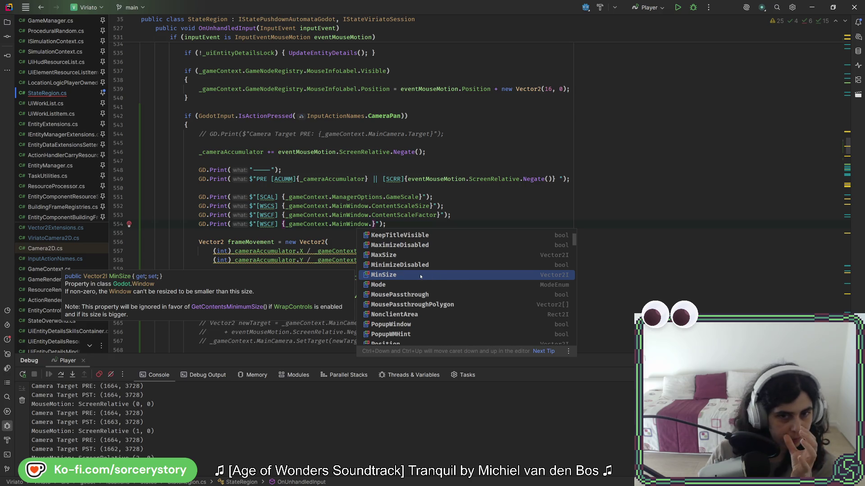
{"action": "scroll", "coordinate": [400, 311], "scroll_direction": "down", "scroll_amount": 3}
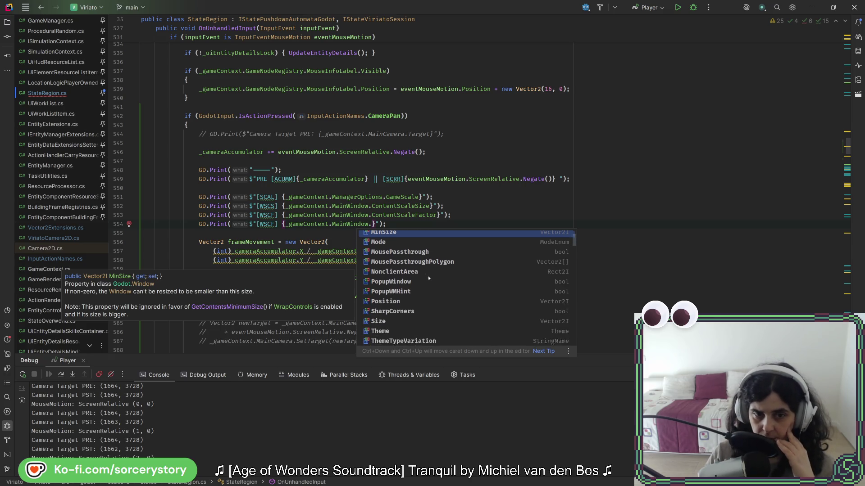
{"action": "scroll", "coordinate": [428, 275], "scroll_direction": "down", "scroll_amount": 5}
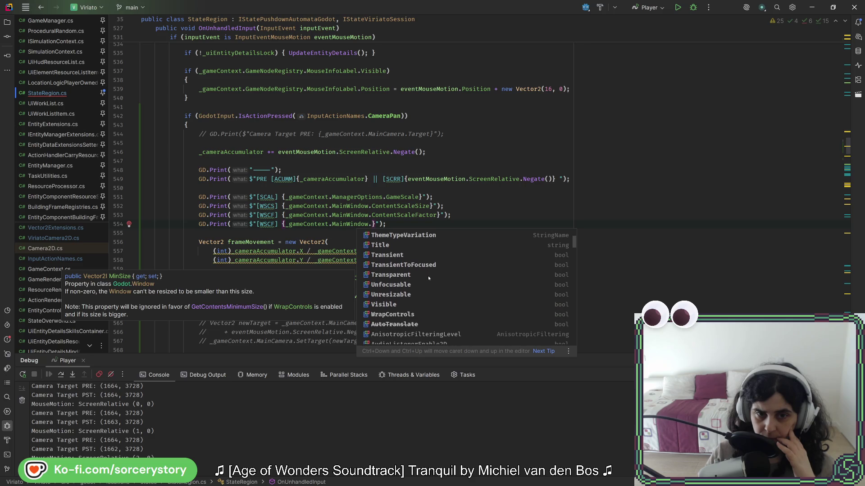
{"action": "scroll", "coordinate": [428, 276], "scroll_direction": "down", "scroll_amount": 2}
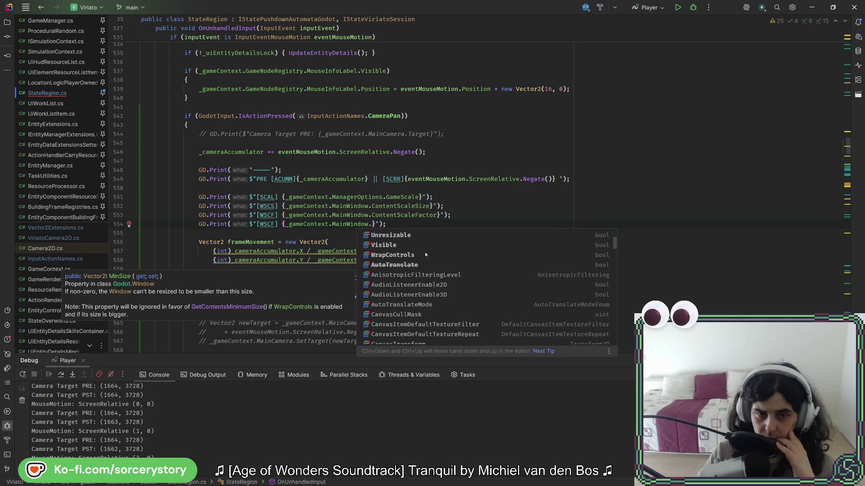
{"action": "scroll", "coordinate": [425, 255], "scroll_direction": "down", "scroll_amount": 10}
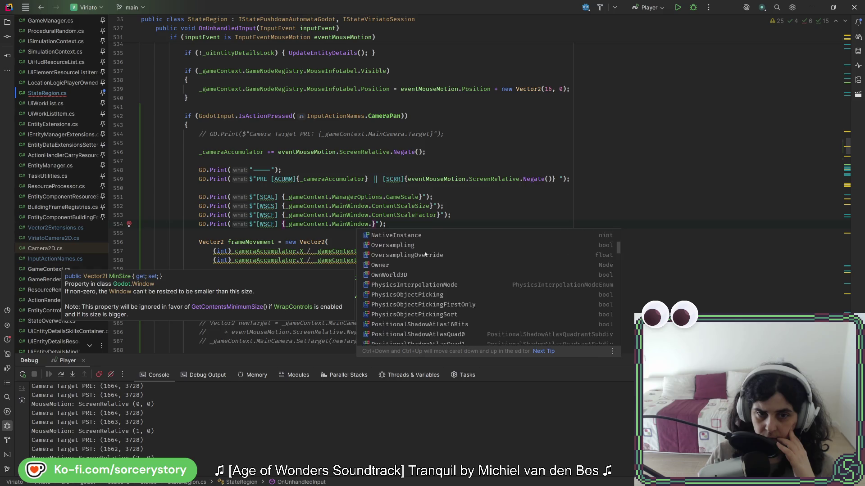
{"action": "scroll", "coordinate": [426, 255], "scroll_direction": "down", "scroll_amount": 10}
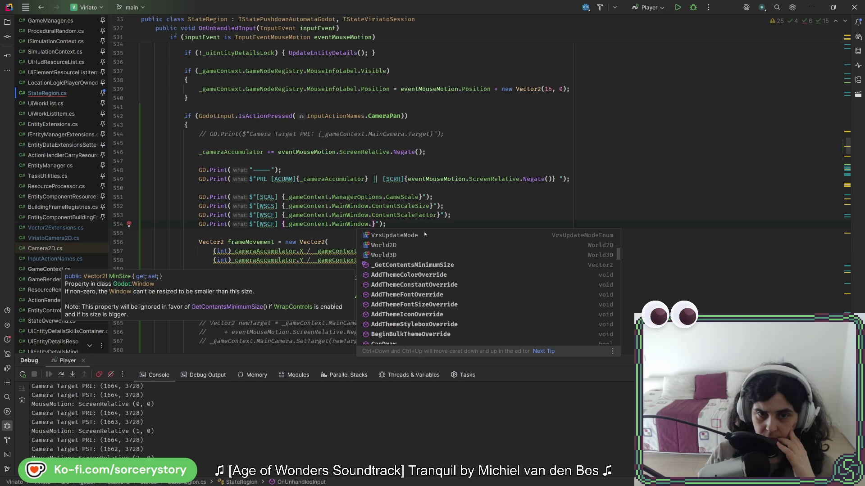
{"action": "scroll", "coordinate": [419, 269], "scroll_direction": "down", "scroll_amount": 3}
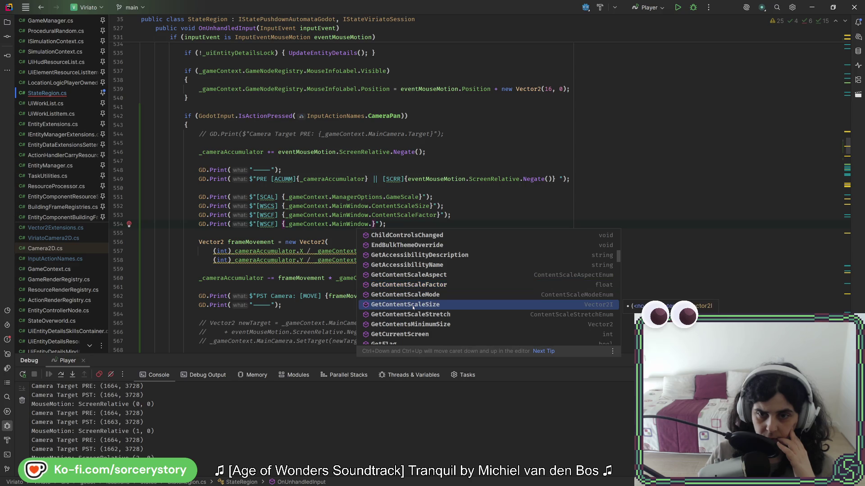
{"action": "scroll", "coordinate": [413, 308], "scroll_direction": "down", "scroll_amount": 3}
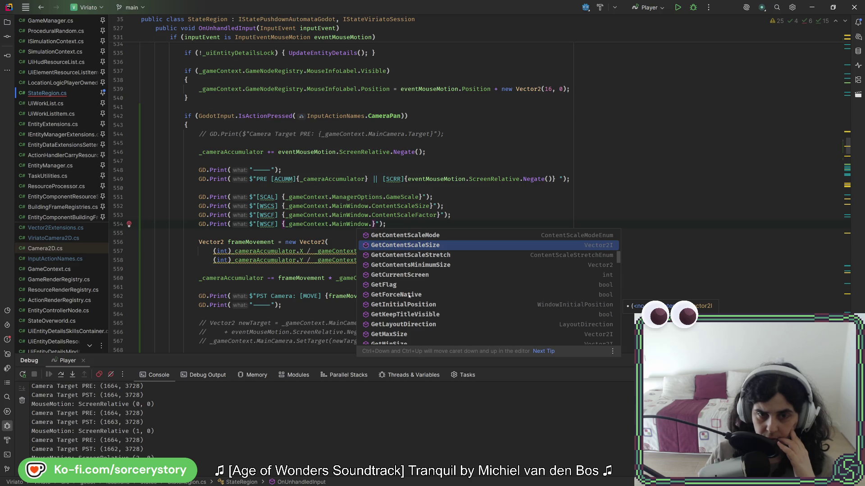
{"action": "scroll", "coordinate": [408, 266], "scroll_direction": "down", "scroll_amount": 1}
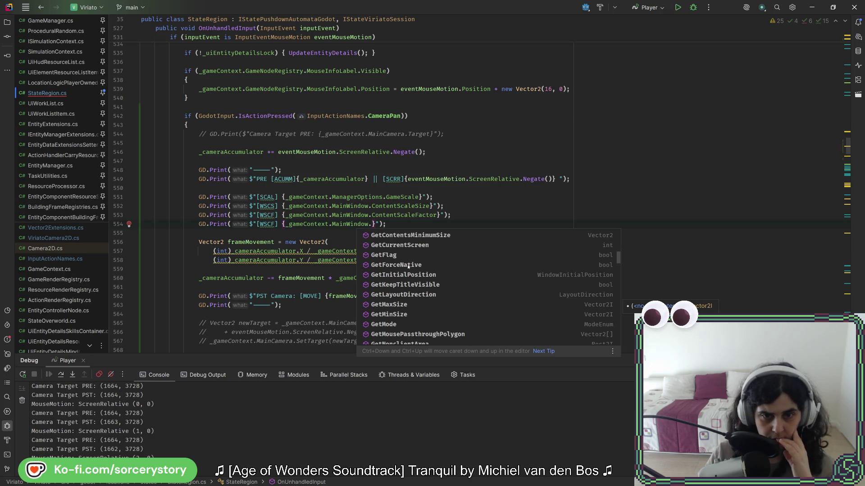
{"action": "scroll", "coordinate": [408, 269], "scroll_direction": "down", "scroll_amount": 1}
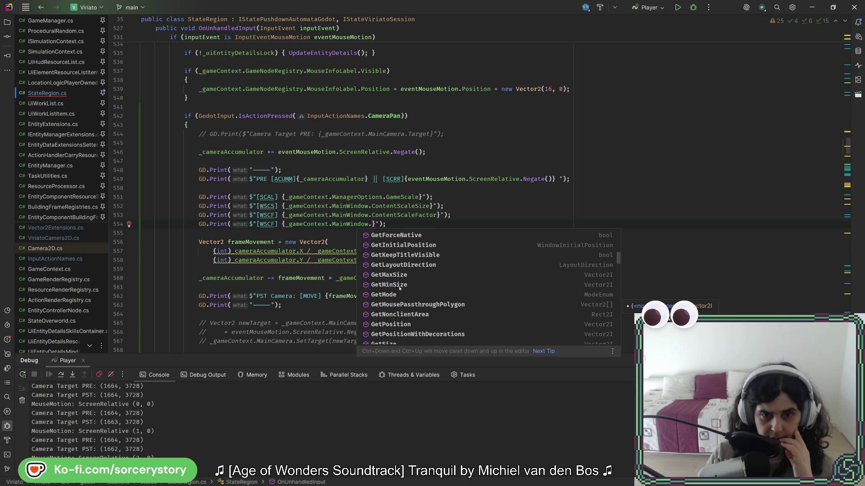
{"action": "scroll", "coordinate": [398, 294], "scroll_direction": "down", "scroll_amount": 1}
{"action": "scroll", "coordinate": [398, 295], "scroll_direction": "down", "scroll_amount": 3}
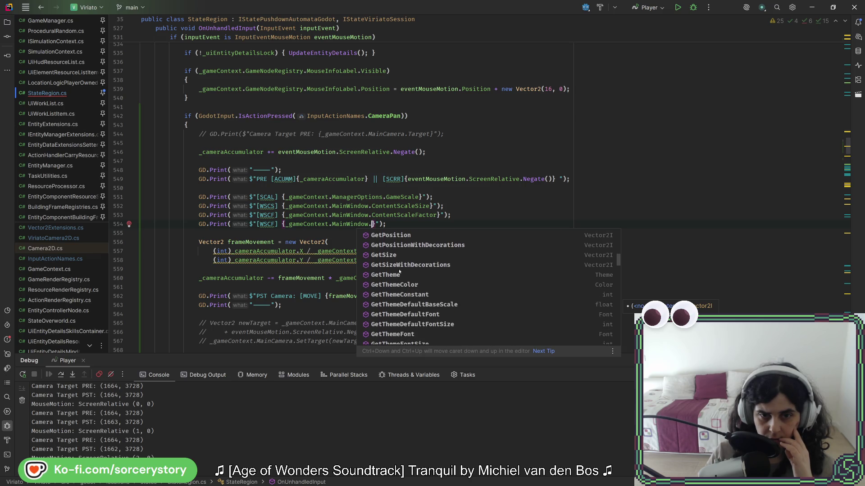
{"action": "scroll", "coordinate": [399, 272], "scroll_direction": "down", "scroll_amount": 3}
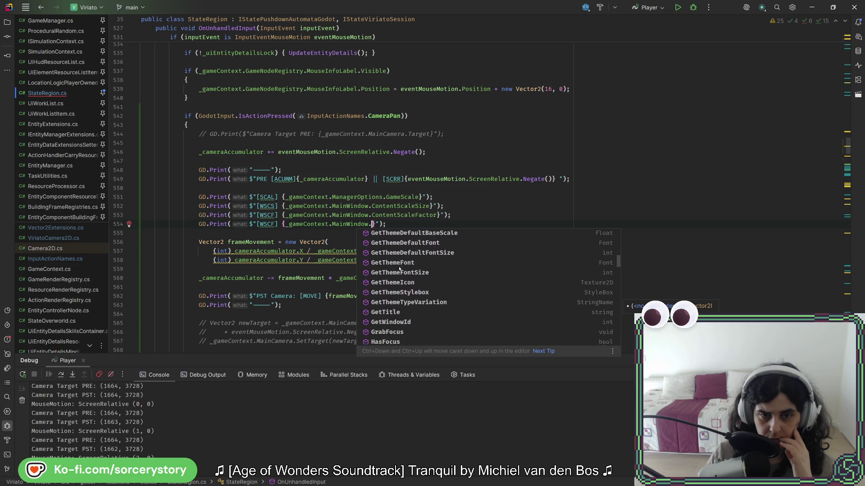
{"action": "scroll", "coordinate": [399, 271], "scroll_direction": "down", "scroll_amount": 2}
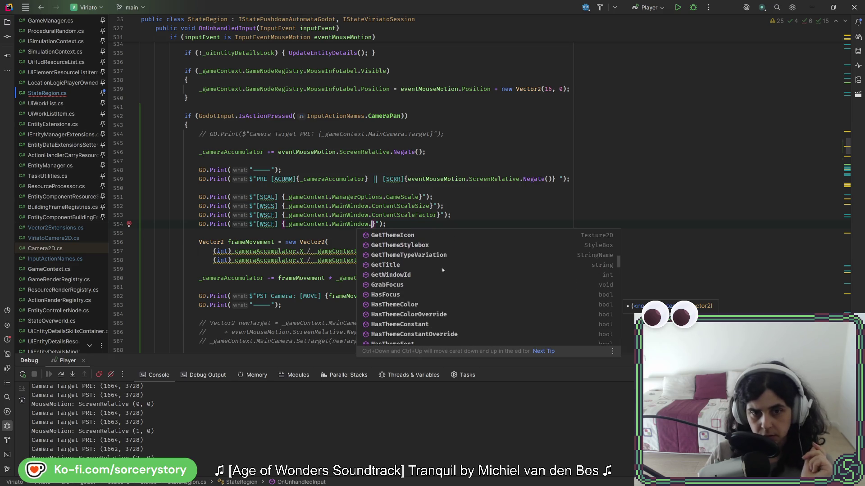
{"action": "scroll", "coordinate": [444, 262], "scroll_direction": "down", "scroll_amount": 2}
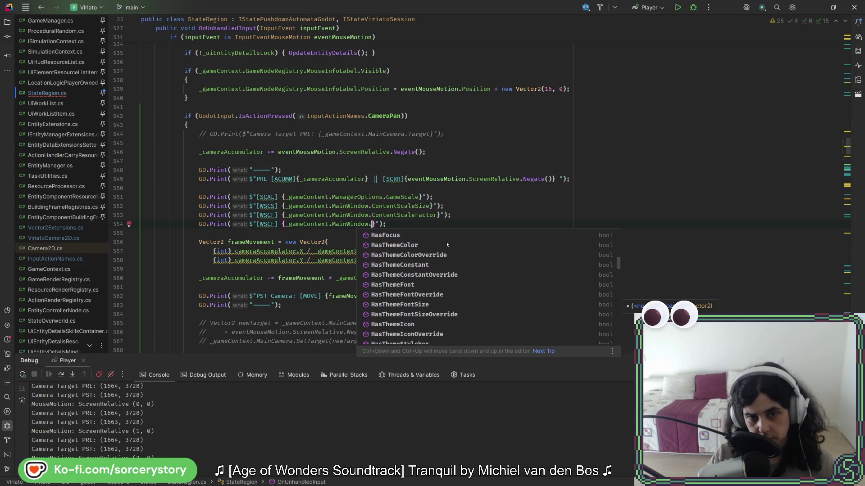
{"action": "scroll", "coordinate": [446, 244], "scroll_direction": "down", "scroll_amount": 3}
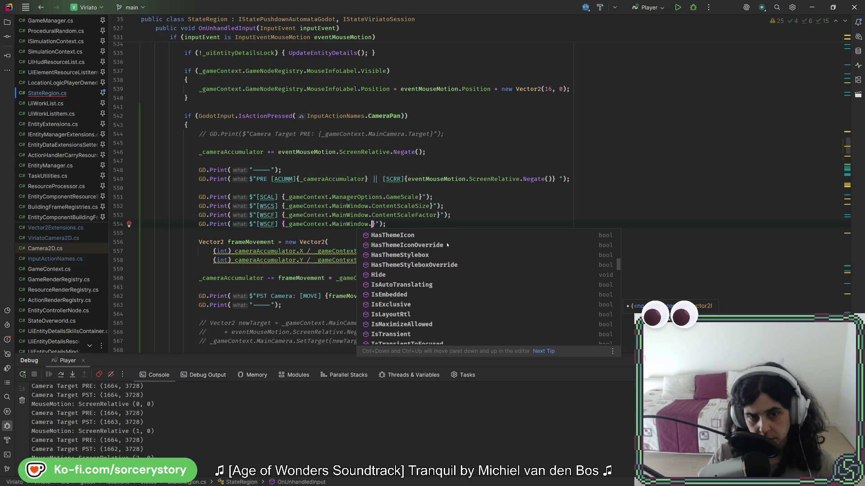
{"action": "scroll", "coordinate": [447, 245], "scroll_direction": "down", "scroll_amount": 3}
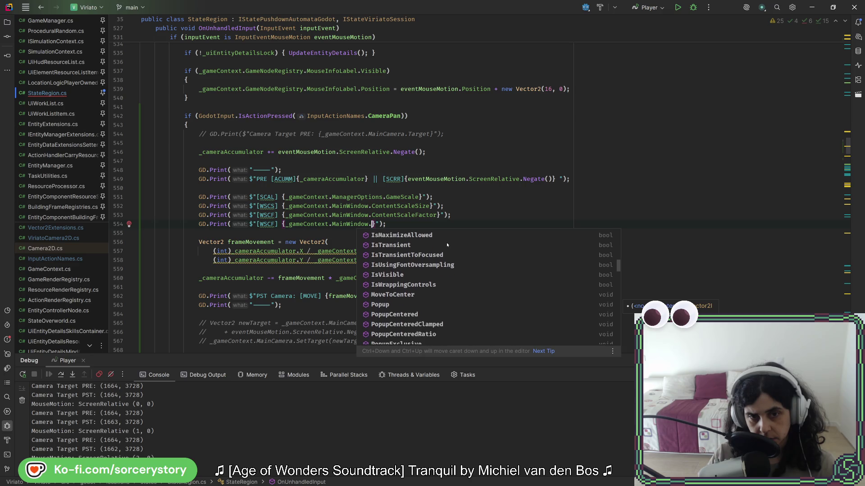
{"action": "scroll", "coordinate": [447, 242], "scroll_direction": "down", "scroll_amount": 1}
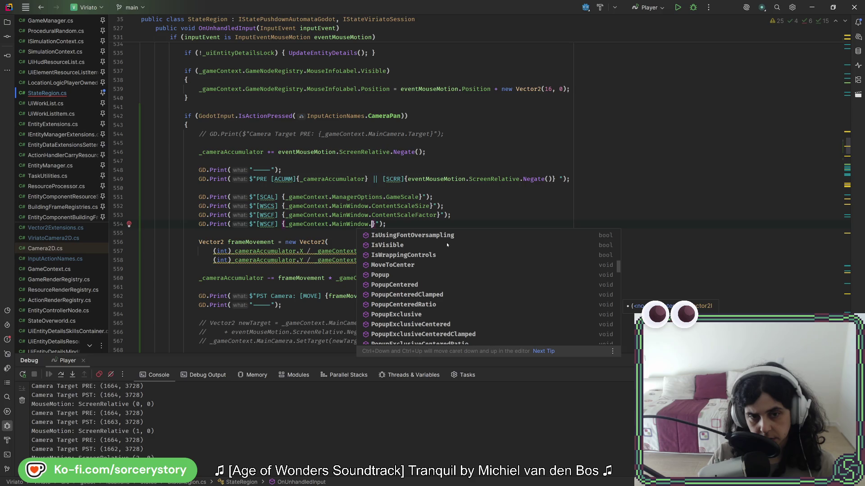
{"action": "scroll", "coordinate": [446, 242], "scroll_direction": "down", "scroll_amount": 3}
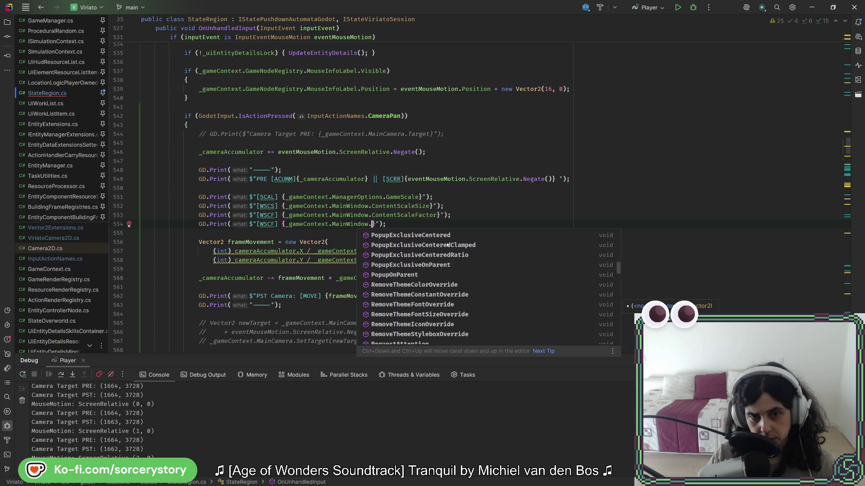
{"action": "scroll", "coordinate": [447, 245], "scroll_direction": "down", "scroll_amount": 3}
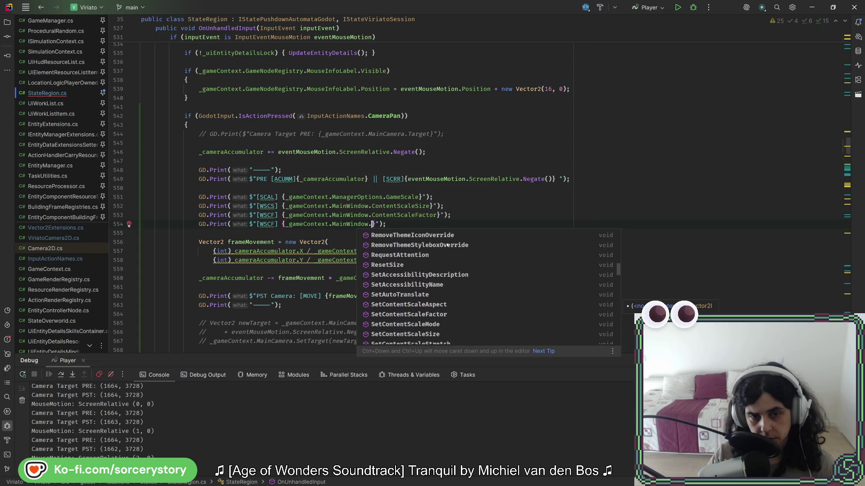
{"action": "scroll", "coordinate": [447, 245], "scroll_direction": "down", "scroll_amount": 1}
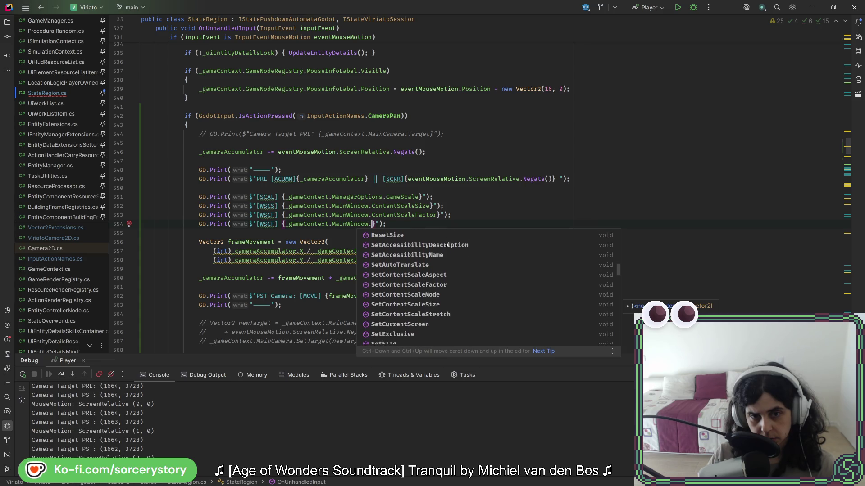
{"action": "scroll", "coordinate": [447, 245], "scroll_direction": "down", "scroll_amount": 1}
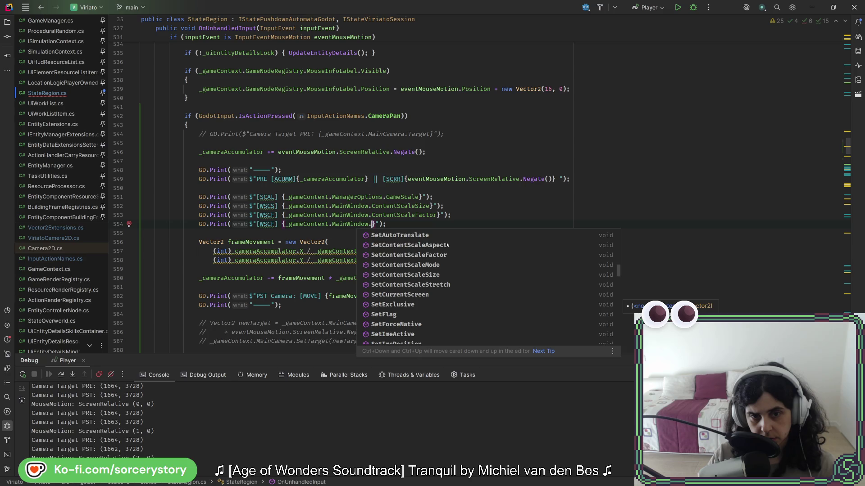
{"action": "scroll", "coordinate": [447, 245], "scroll_direction": "down", "scroll_amount": 4}
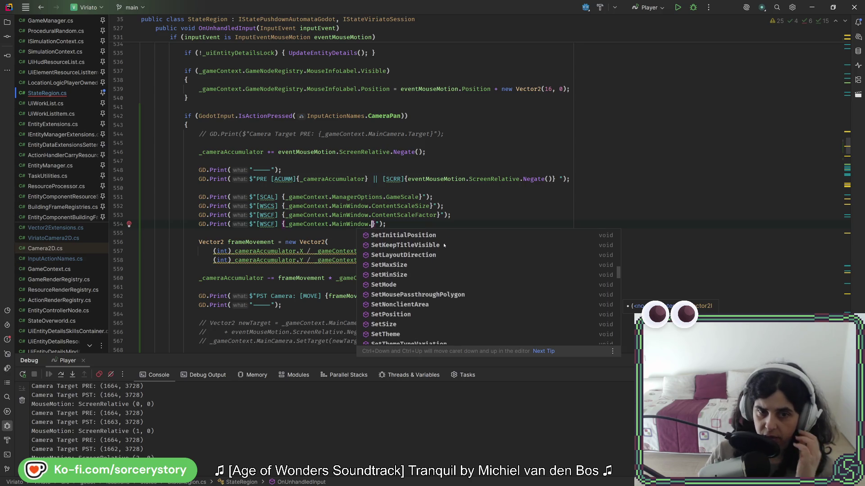
{"action": "scroll", "coordinate": [443, 244], "scroll_direction": "down", "scroll_amount": 2}
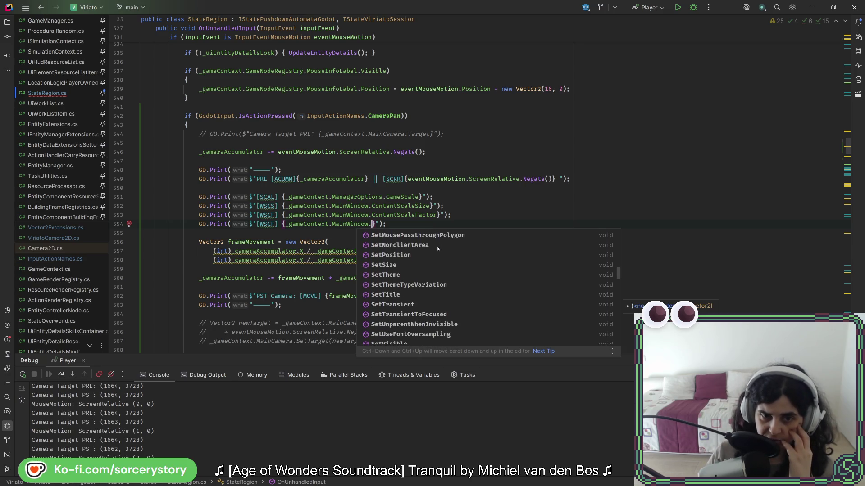
{"action": "scroll", "coordinate": [437, 249], "scroll_direction": "down", "scroll_amount": 1}
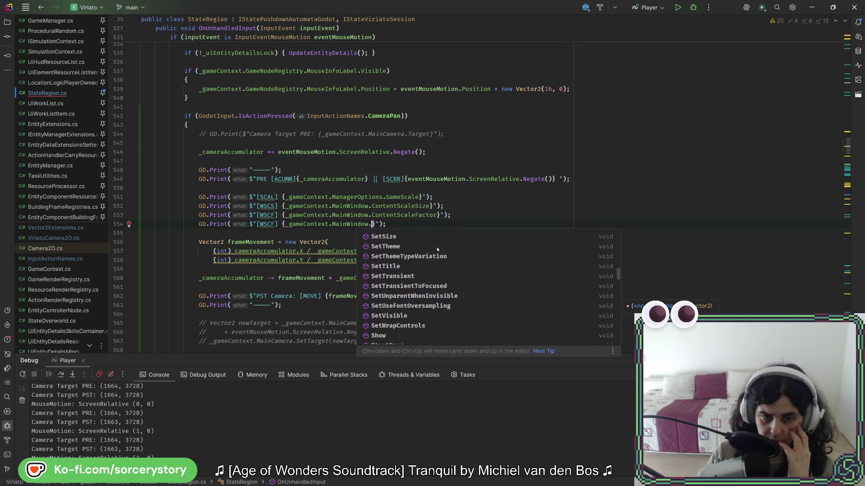
{"action": "scroll", "coordinate": [437, 249], "scroll_direction": "down", "scroll_amount": 3}
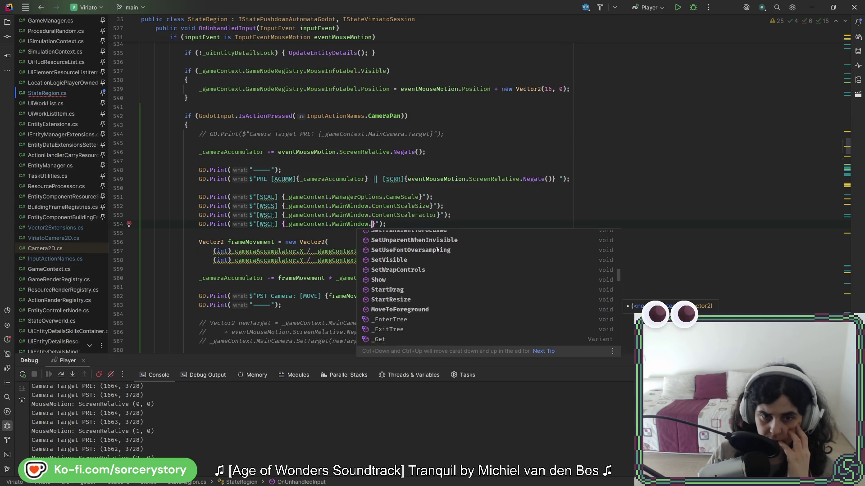
{"action": "key", "text": "alt+Tab"}
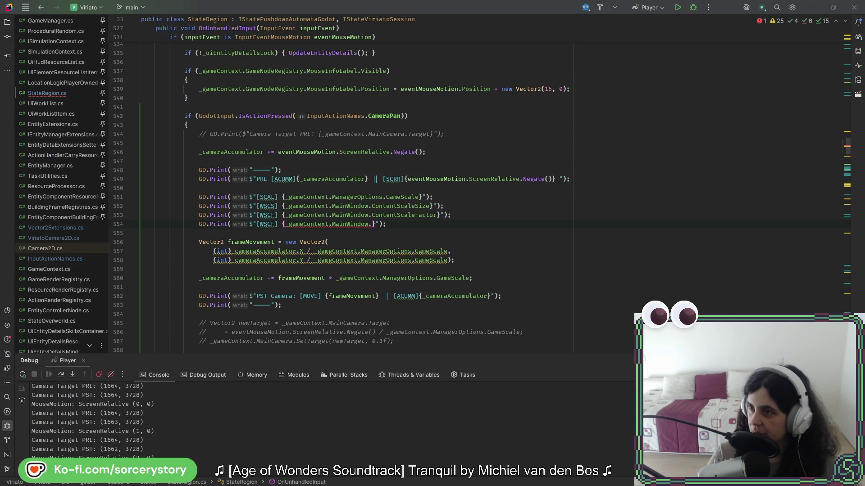
Return to the unfinished MainWindow print statement on line 554 in StateRegion.cs
{"action": "left_click", "coordinate": [372, 224]}
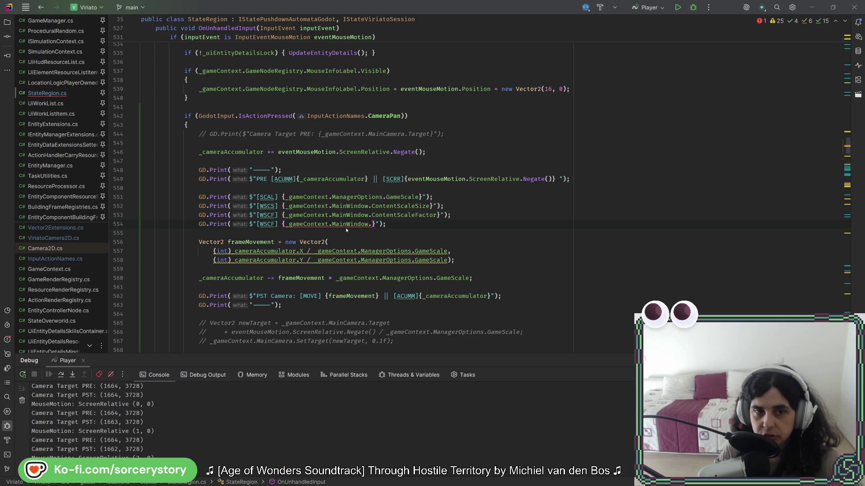
Check the ContentScaleFactor docs, then delete the unfinished MainWindow print on line 554 and save StateRegion.cs
{"action": "double_click", "coordinate": [402, 218]}
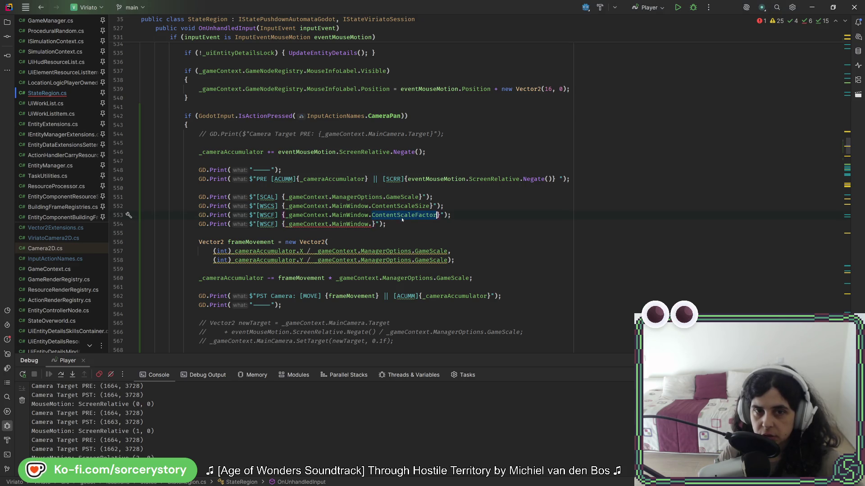
{"action": "mouse_move", "coordinate": [402, 218]}
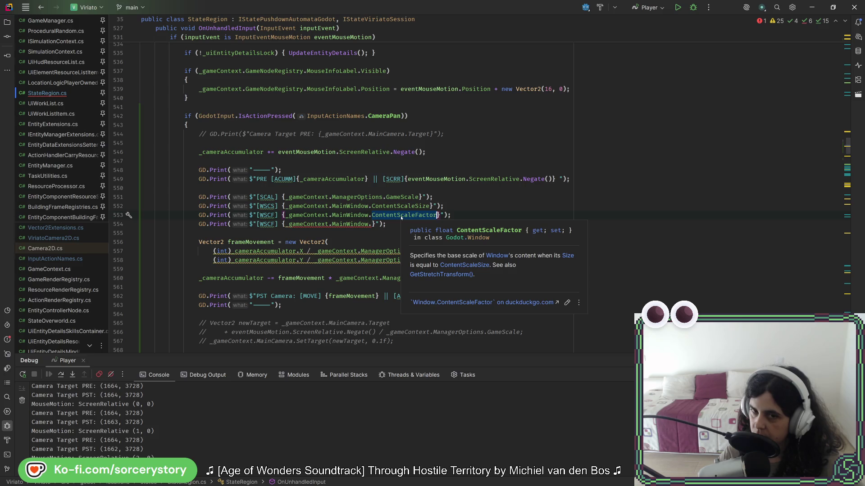
{"action": "left_click_drag", "start_coordinate": [398, 224], "coordinate": [497, 218]}
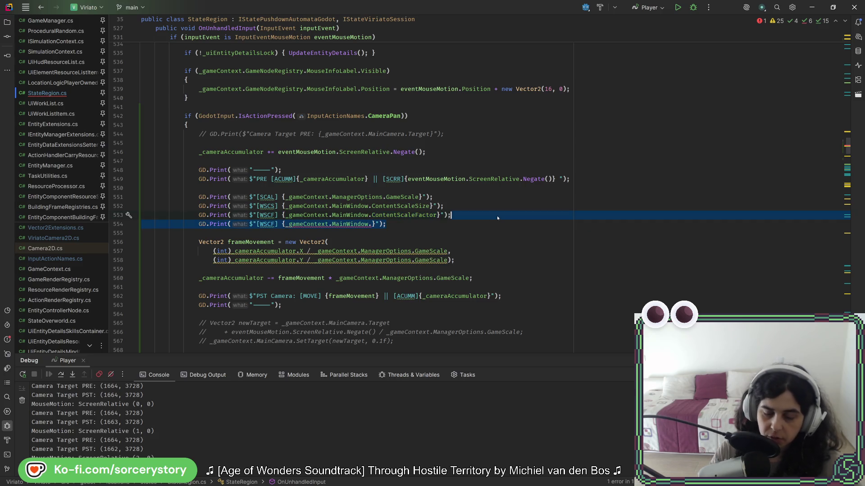
{"action": "key", "text": "BackSpace"}
{"action": "key", "text": "ctrl+alt+l"}
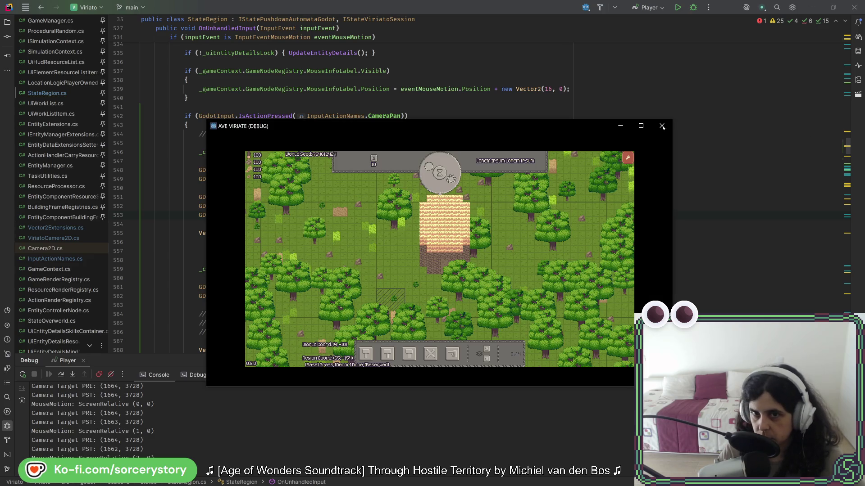
{"action": "left_click", "coordinate": [629, 121]}
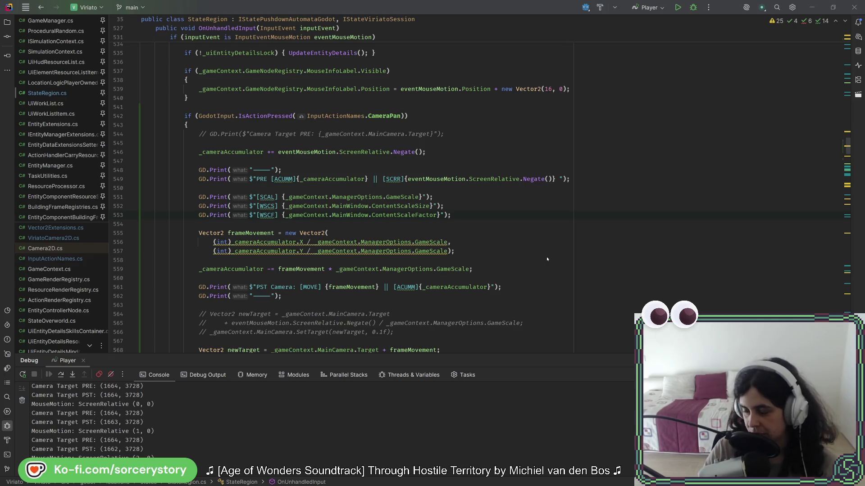
Bring the Rider editor showing the camera-pan code in front of the AVE VIRIATE game
{"action": "left_click", "coordinate": [530, 288]}
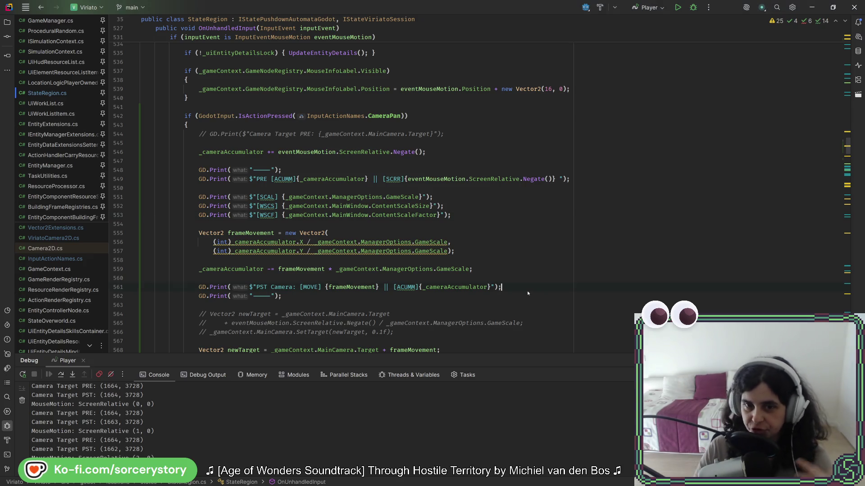
Take the game out of full screen, recheck ContentScaleFactor on line 553, then switch to Godot
{"action": "key", "text": "alt+Tab"}
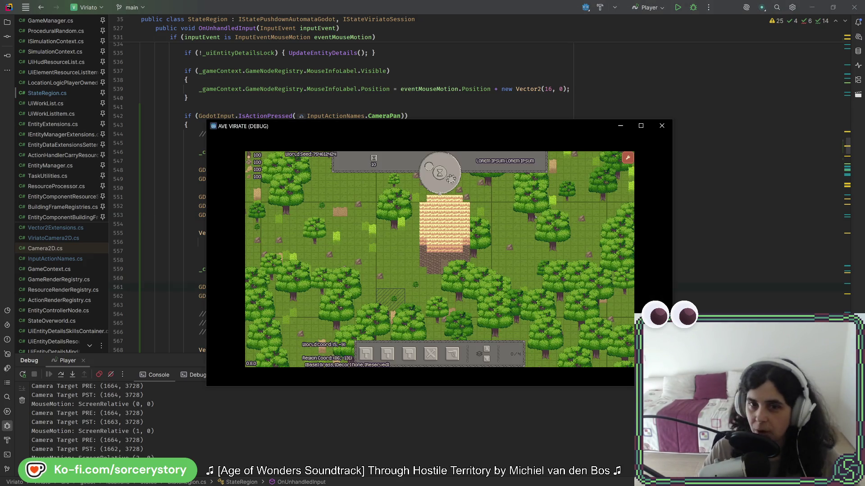
{"action": "left_click", "coordinate": [641, 127]}
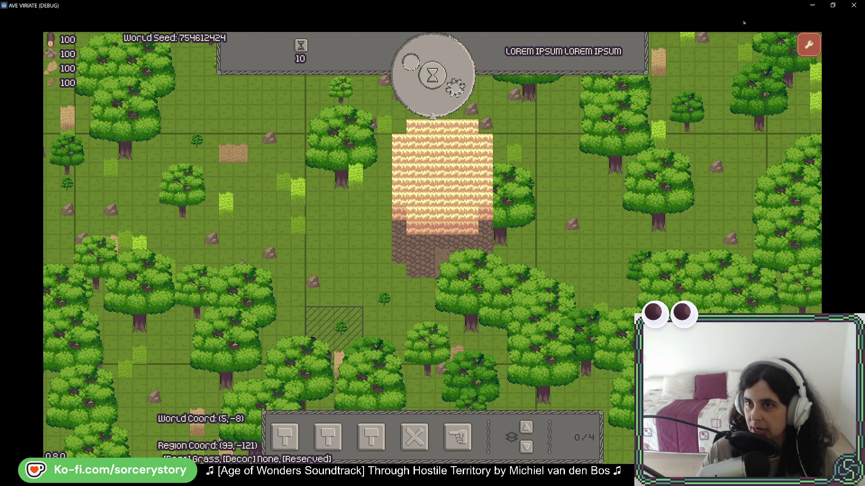
{"action": "left_click", "coordinate": [829, 8]}
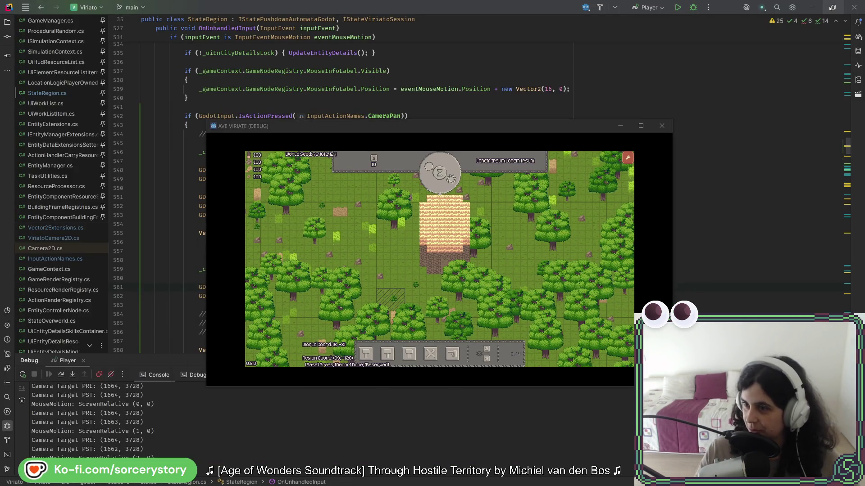
{"action": "left_click", "coordinate": [826, 12]}
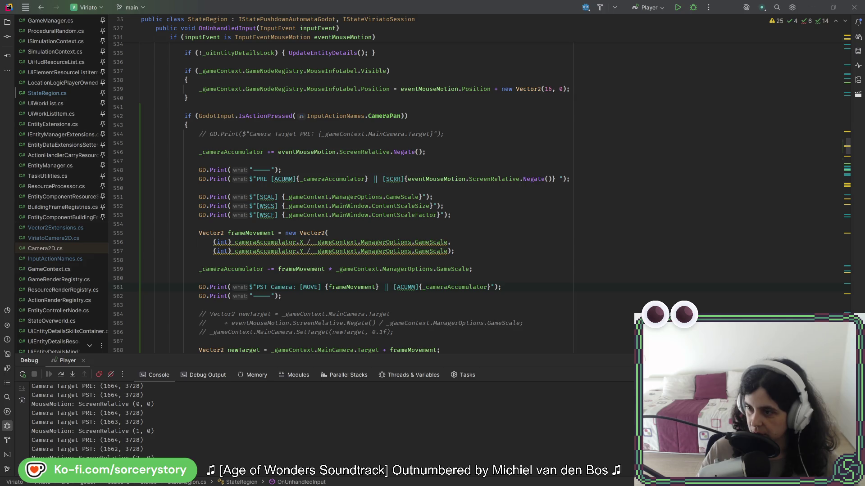
{"action": "double_click", "coordinate": [401, 215]}
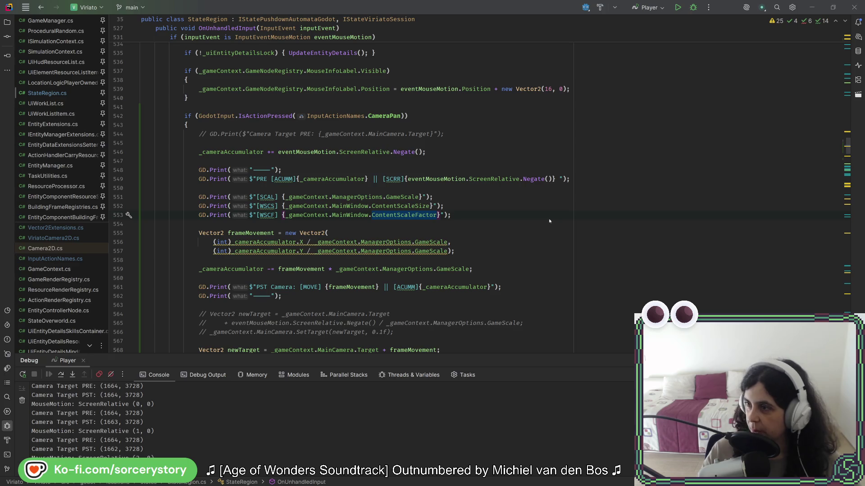
{"action": "key", "text": "alt+Tab"}
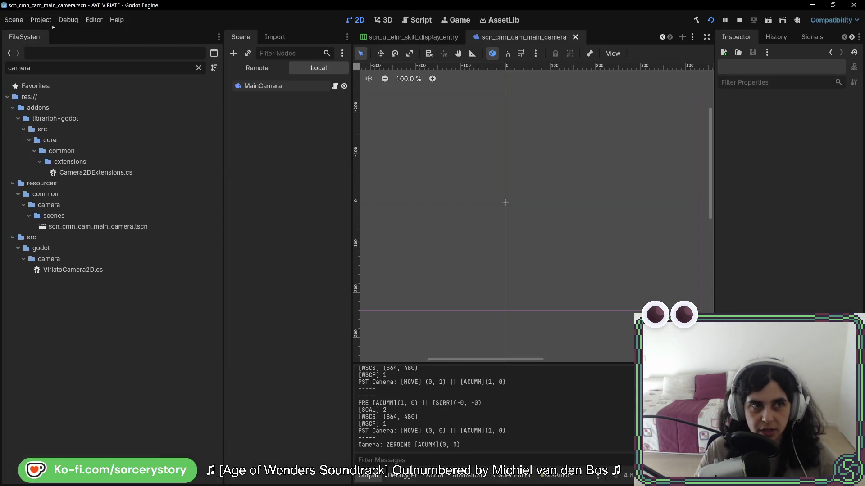
Open Project Settings at Display > Window and read the tooltip for Stretch Scale 1.0
{"action": "left_click", "coordinate": [43, 20]}
{"action": "left_click", "coordinate": [72, 35]}
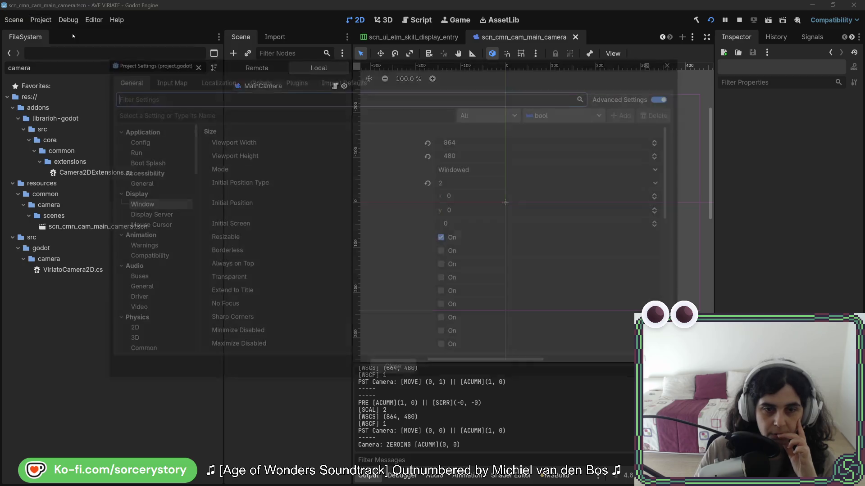
{"action": "scroll", "coordinate": [445, 206], "scroll_direction": "down", "scroll_amount": 7}
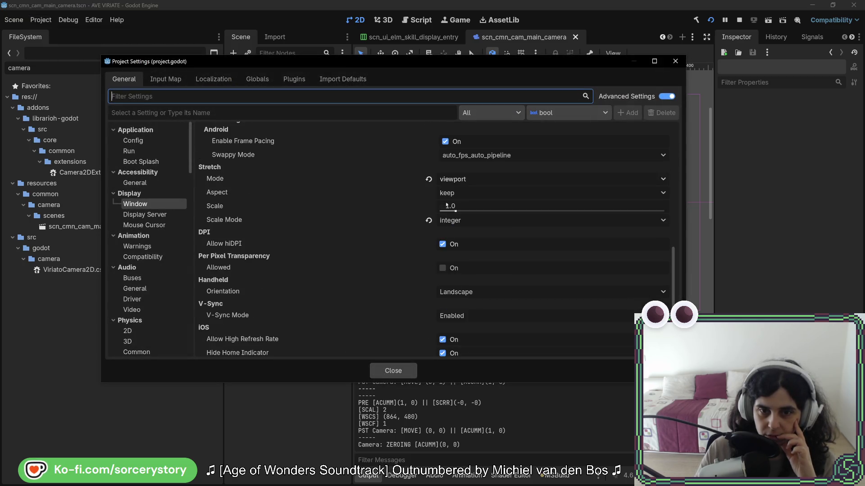
{"action": "mouse_move", "coordinate": [211, 209]}
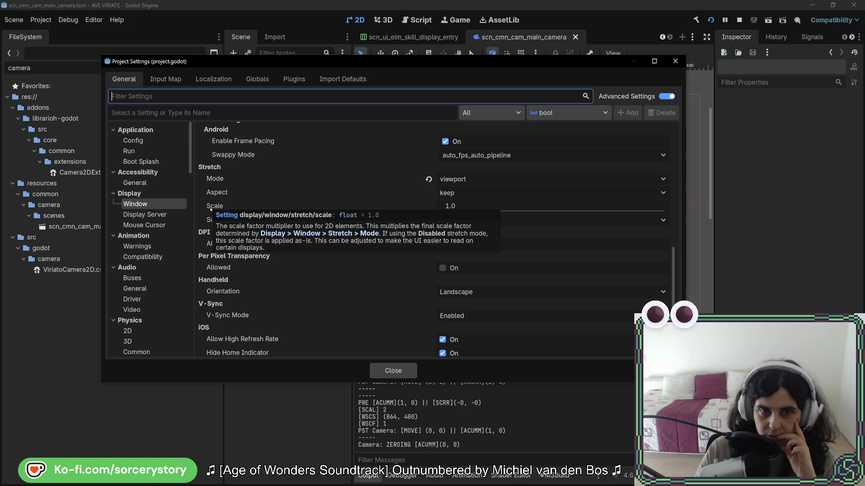
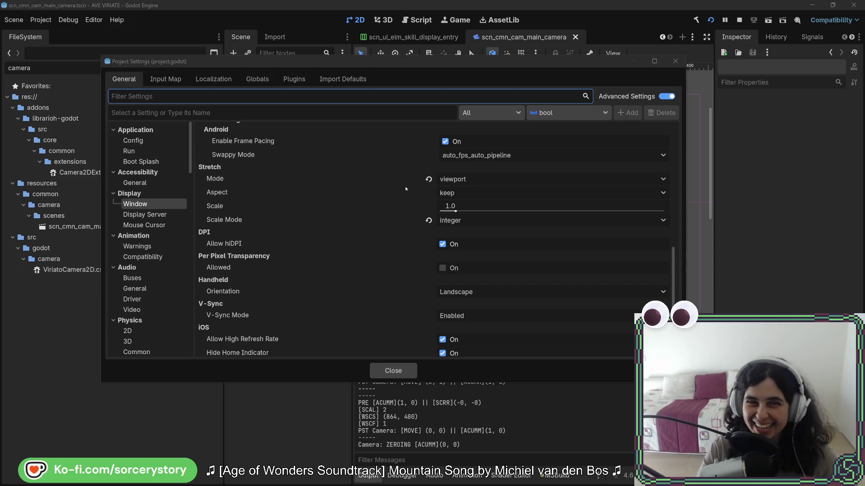
Close Godot's Project Settings and return to the StateRegion.cs camera-pan code in Rider
{"action": "left_click", "coordinate": [423, 63]}
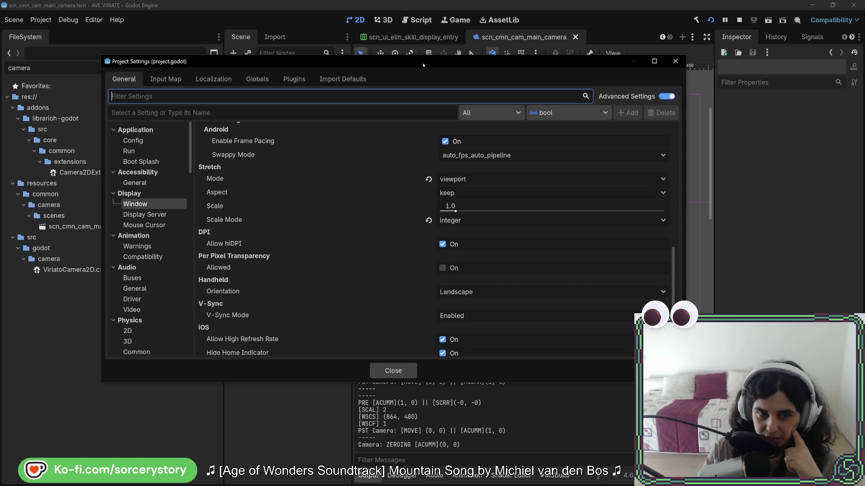
{"action": "left_click", "coordinate": [674, 63]}
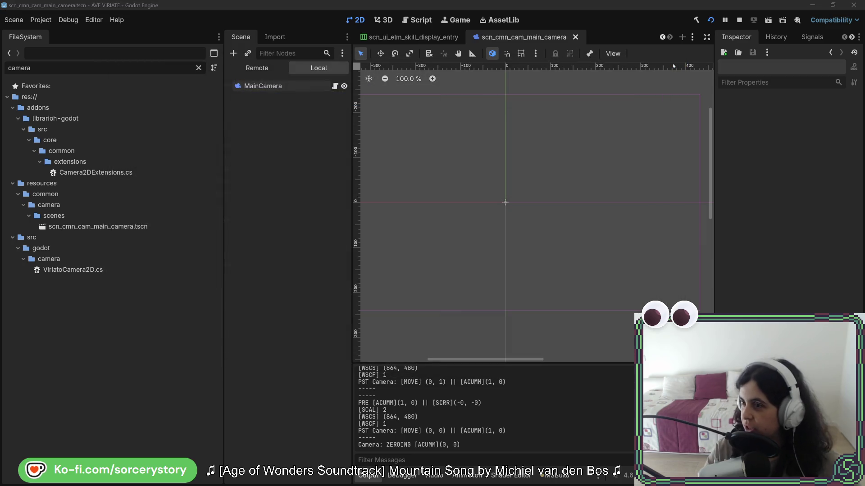
{"action": "key", "text": "alt+Tab"}
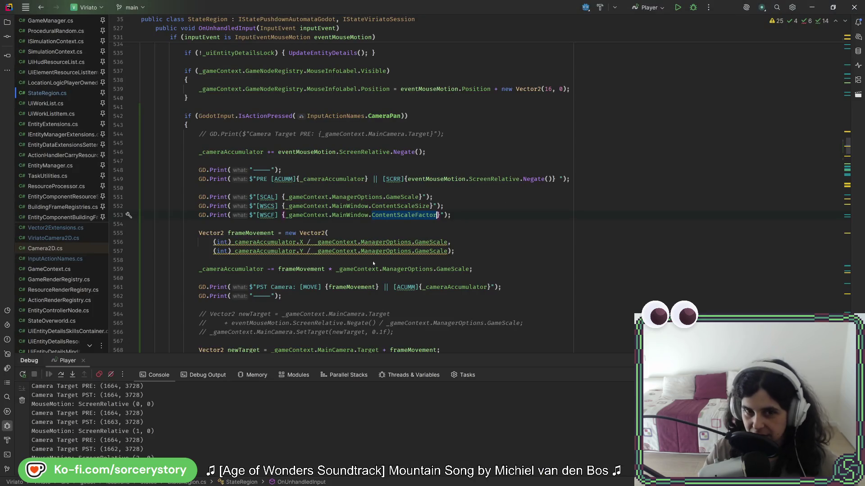
Duplicate the [WSCF] ContentScaleFactor print onto new line 554 and select ContentScaleFactor for replacement
{"action": "mouse_move", "coordinate": [395, 220]}
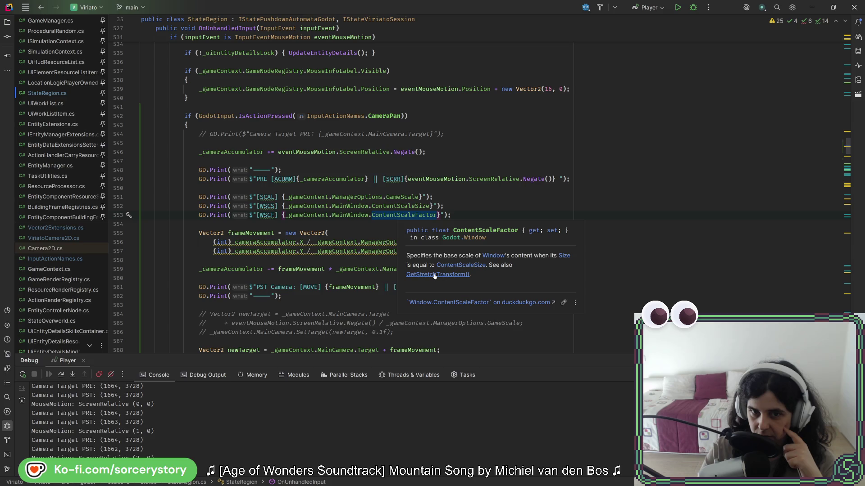
{"action": "left_click", "coordinate": [484, 213]}
{"action": "key", "text": "Return"}
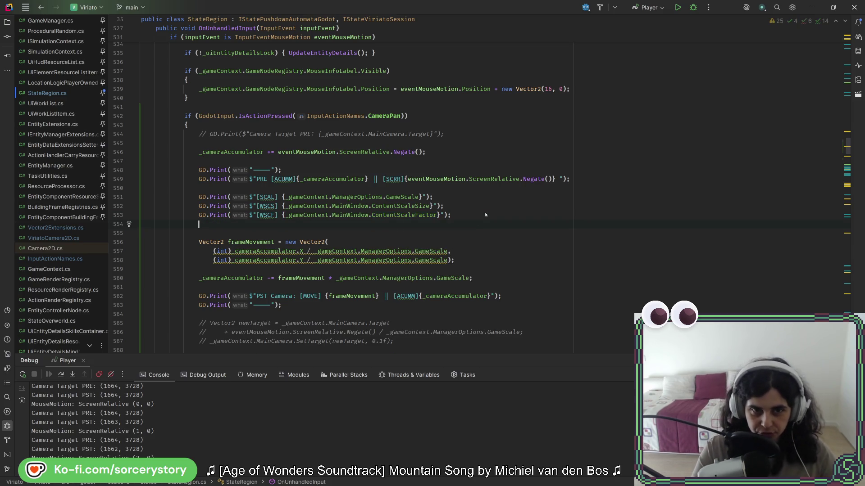
{"action": "key", "text": "Up"}
{"action": "key", "text": "ctrl+d"}
{"action": "double_click", "coordinate": [404, 224]}
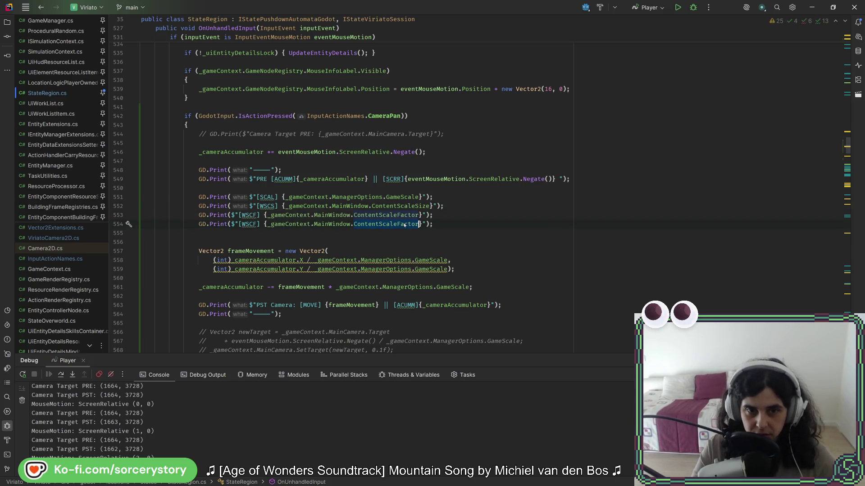
Replace ContentScaleFactor on line 554 with GetStretchTransform().Scale
{"action": "type", "text": "getste"}
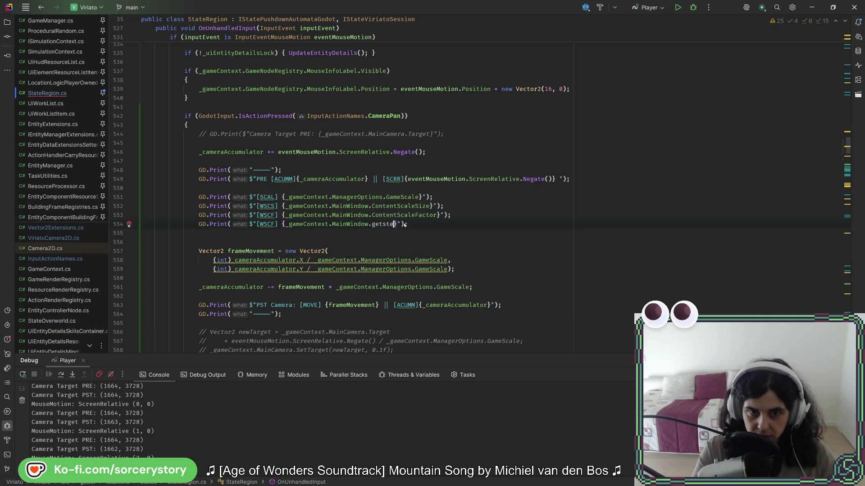
{"action": "key", "text": "BackSpace"}
{"action": "type", "text": "re"}
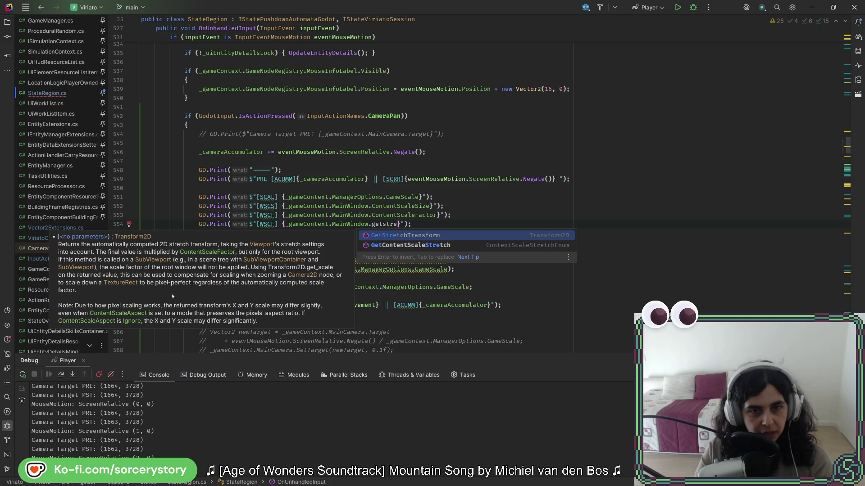
{"action": "left_click", "coordinate": [398, 236]}
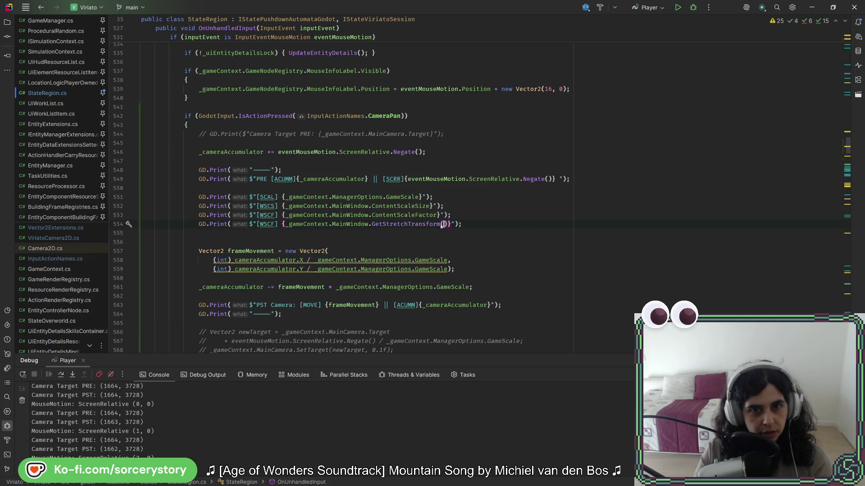
{"action": "left_click_drag", "start_coordinate": [449, 224], "coordinate": [289, 227]}
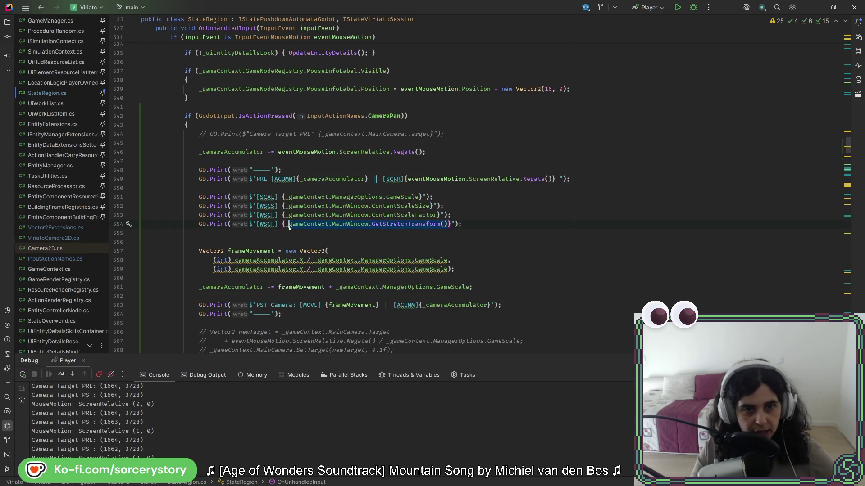
{"action": "left_click", "coordinate": [449, 223]}
{"action": "type", "text": ".sca"}
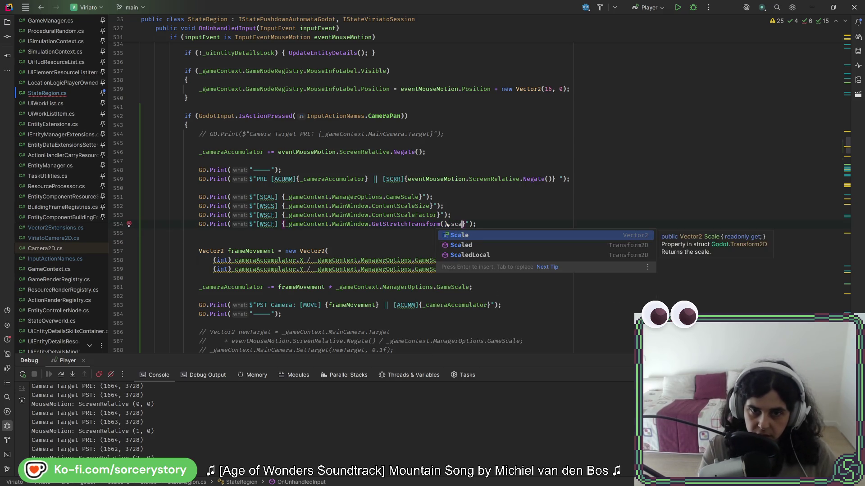
{"action": "key", "text": "Return"}
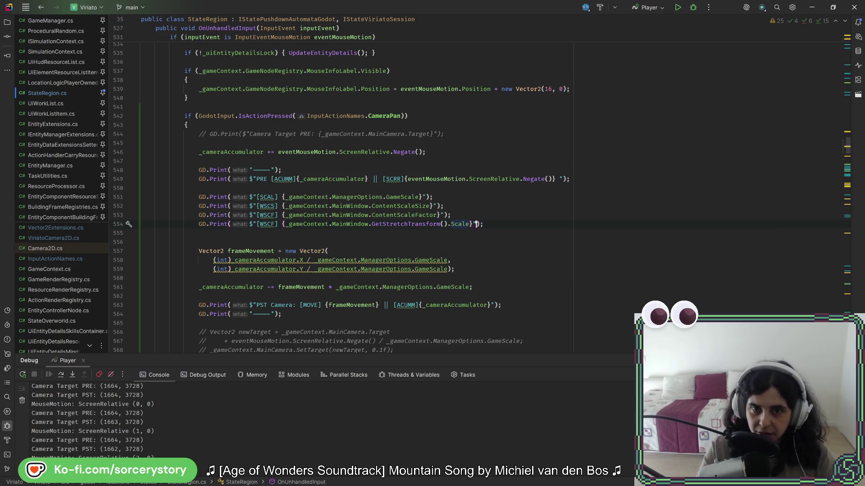
Rename the line 554 label to [WSCST] and run code cleanup on the file
{"action": "left_click", "coordinate": [271, 224]}
{"action": "key", "text": "Delete"}
{"action": "type", "text": "S"}
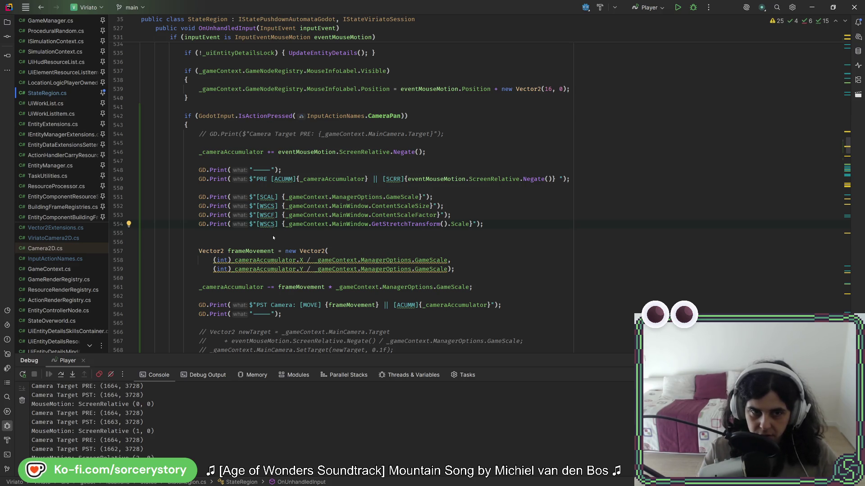
{"action": "type", "text": "T"}
{"action": "key", "text": "ctrl+alt+l"}
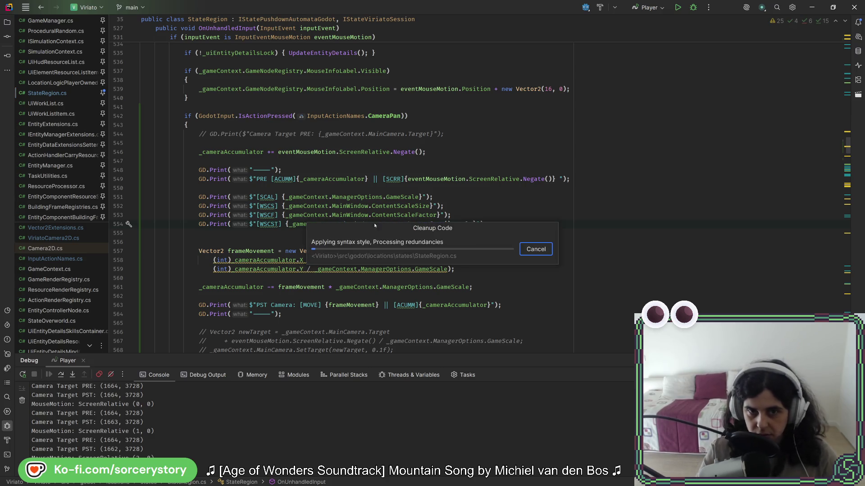
{"action": "left_click", "coordinate": [280, 214]}
{"action": "left_click", "coordinate": [280, 206]}
{"action": "left_click", "coordinate": [281, 198]}
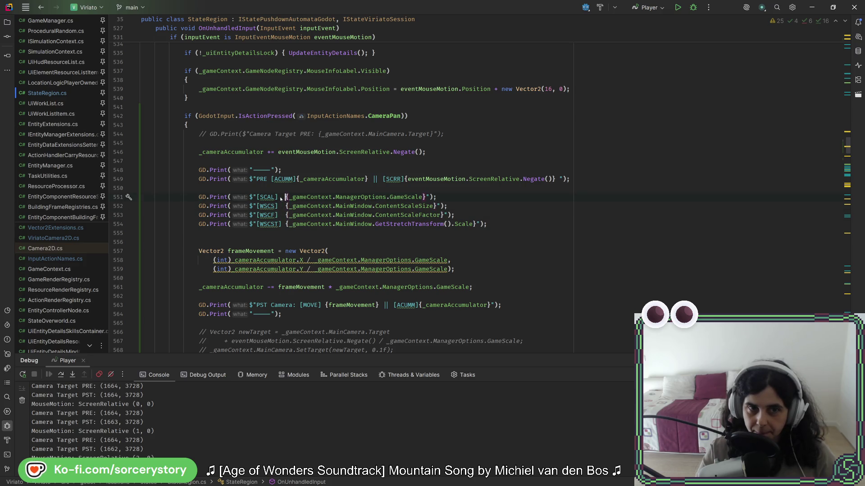
{"action": "key", "text": "alt+Tab"}
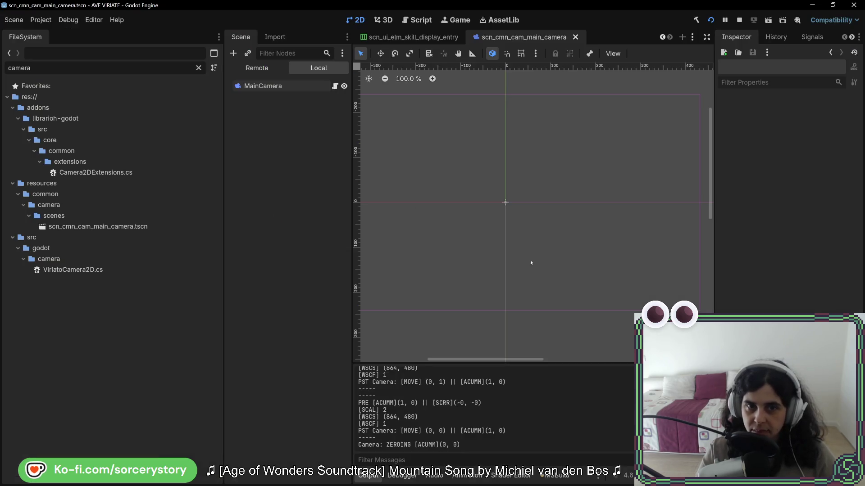
Run the game, start a New Game, and pan the map at full and shrunken window sizes, then stop
{"action": "left_click", "coordinate": [713, 20]}
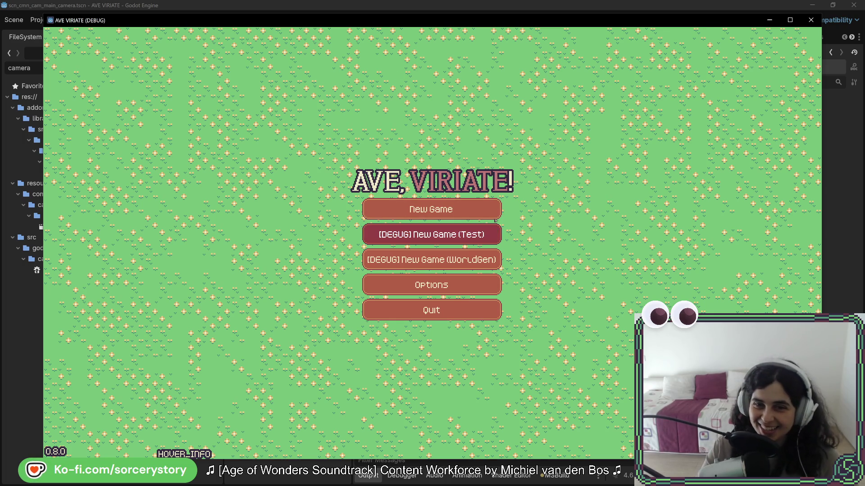
{"action": "left_click", "coordinate": [495, 221]}
{"action": "left_click", "coordinate": [544, 277]}
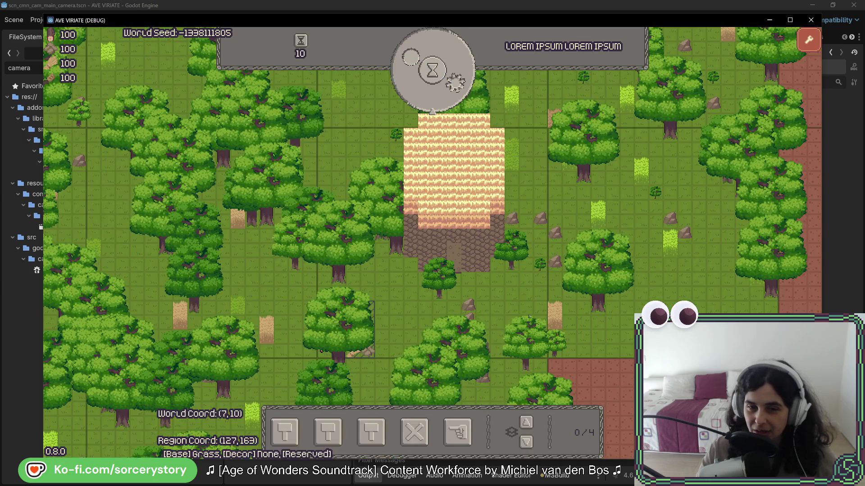
{"action": "left_click_drag", "start_coordinate": [511, 324], "coordinate": [559, 319]}
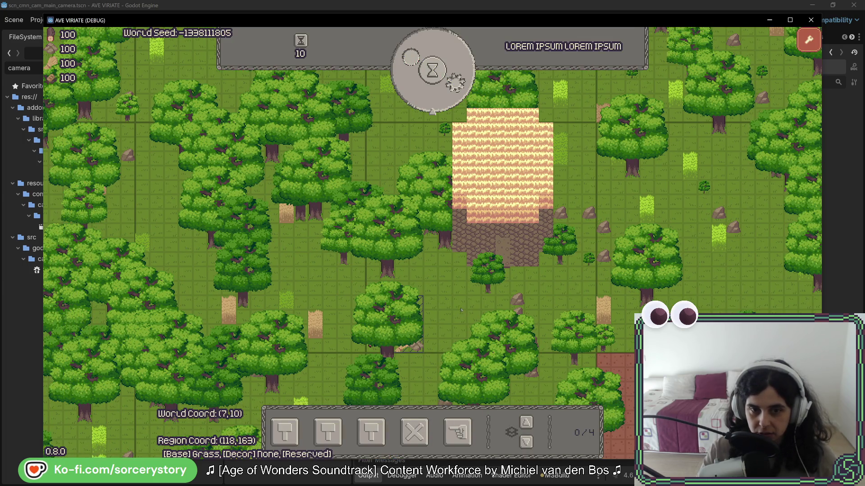
{"action": "key", "text": "F8"}
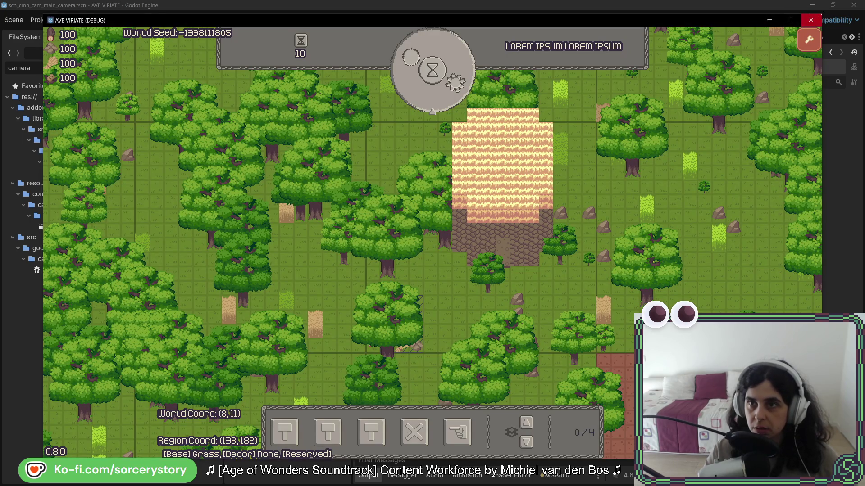
{"action": "mouse_move", "coordinate": [823, 12]}
{"action": "left_mouse_down"}
{"action": "mouse_move", "coordinate": [507, 222]}
{"action": "mouse_move", "coordinate": [497, 131]}
{"action": "mouse_move", "coordinate": [498, 139]}
{"action": "left_mouse_up"}
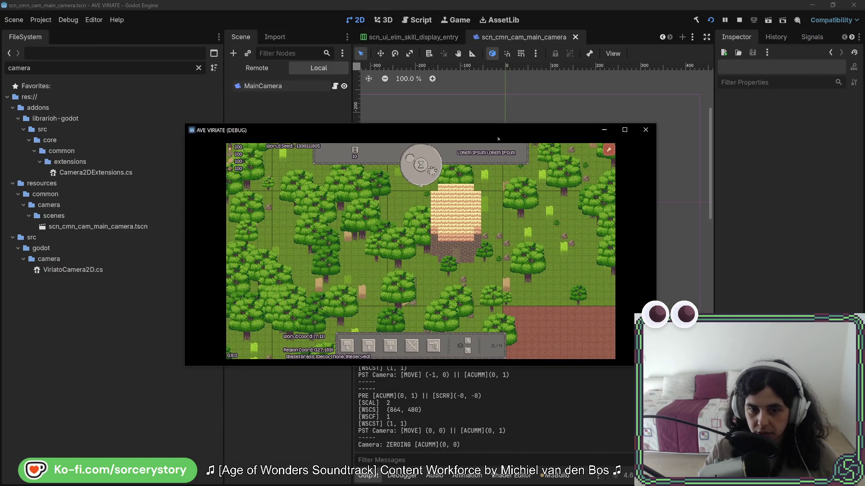
{"action": "left_click", "coordinate": [539, 227]}
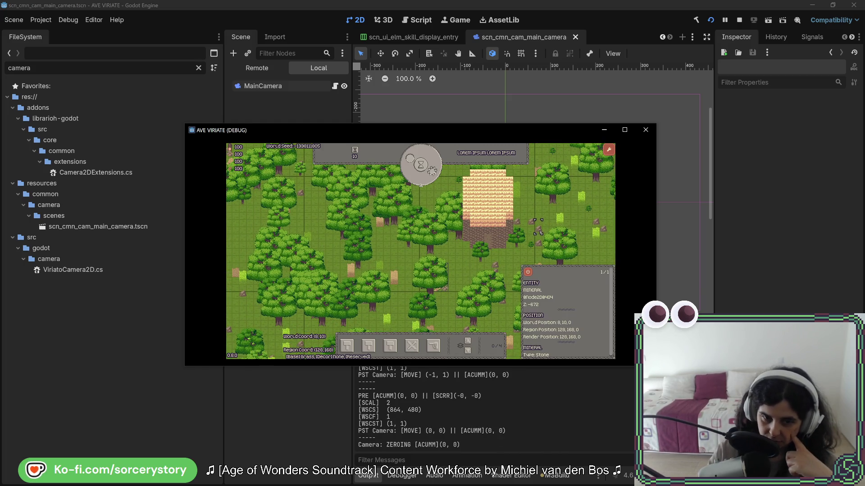
{"action": "key", "text": "F8"}
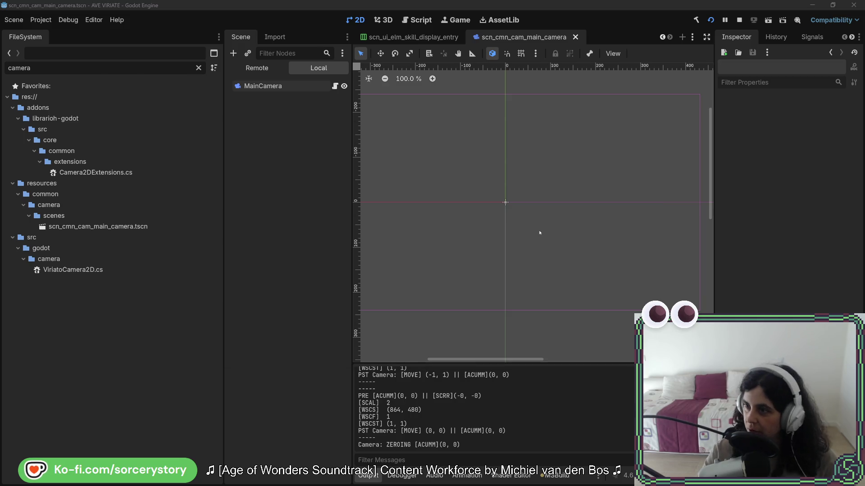
Check the Display > Window > Stretch settings: viewport mode, keep aspect, scale 1.0, integer scale mode
{"action": "key", "text": "alt+Tab"}
{"action": "mouse_move", "coordinate": [421, 224]}
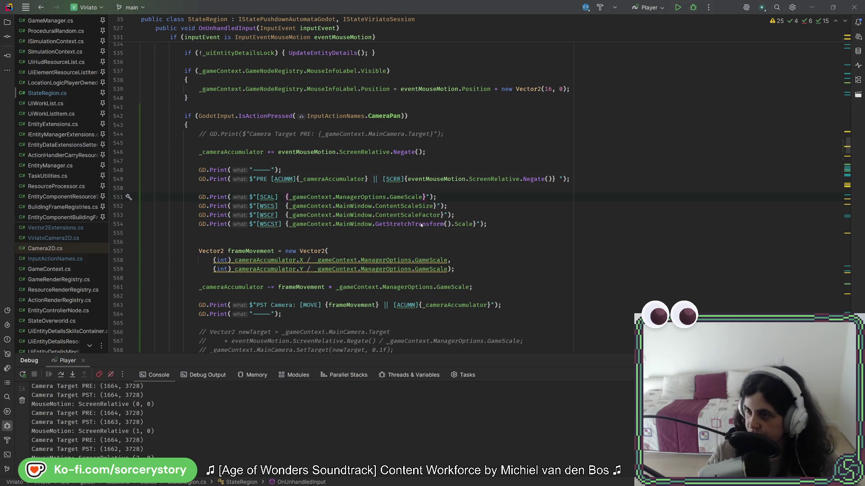
{"action": "key", "text": "alt+Tab"}
{"action": "left_click", "coordinate": [40, 19]}
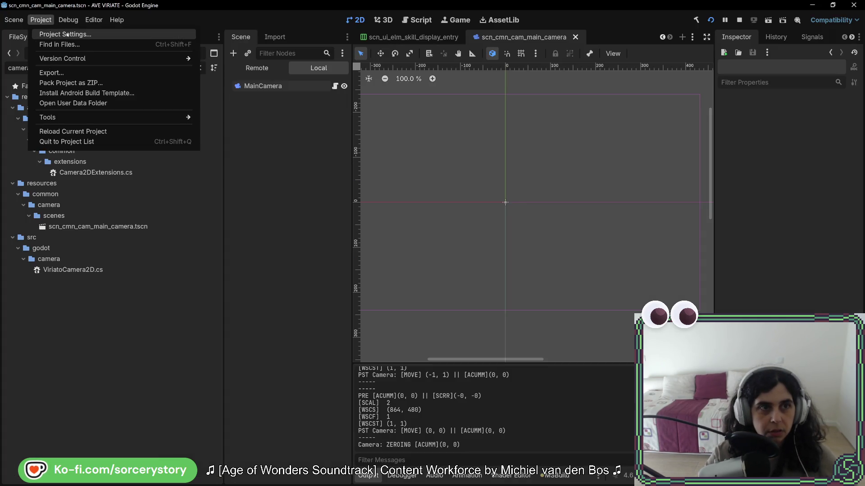
{"action": "left_click", "coordinate": [67, 34]}
{"action": "scroll", "coordinate": [404, 195], "scroll_direction": "down", "scroll_amount": 10}
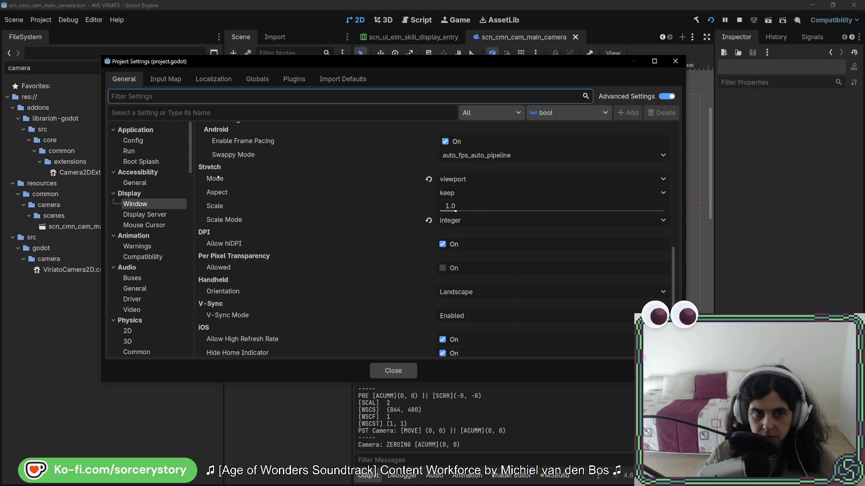
{"action": "key", "text": "alt+Tab"}
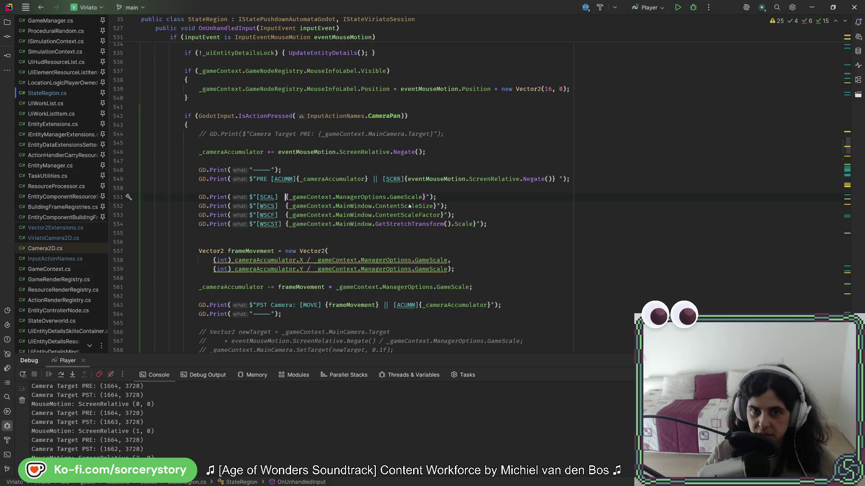
Compare the GetFinalTransform and GetScreenTransform descriptions, then restore GetStretchTransform on line 554
{"action": "double_click", "coordinate": [409, 224]}
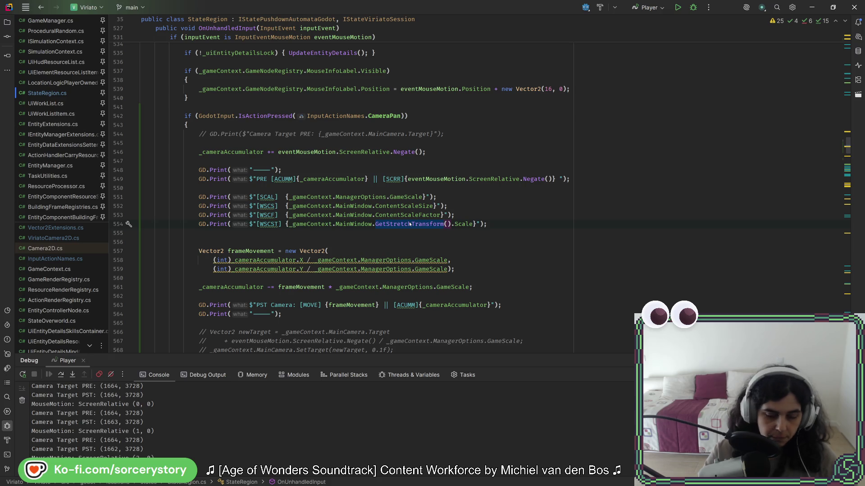
{"action": "type", "text": "trans"}
{"action": "key", "text": "Escape"}
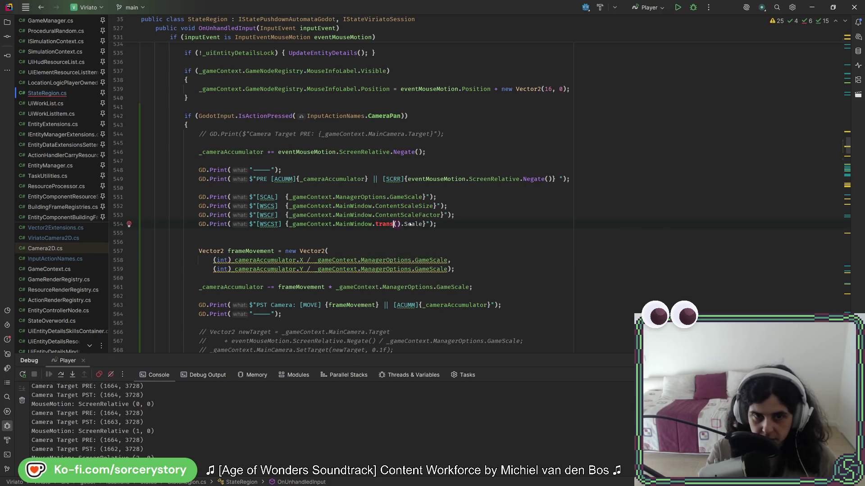
{"action": "type", "text": "form"}
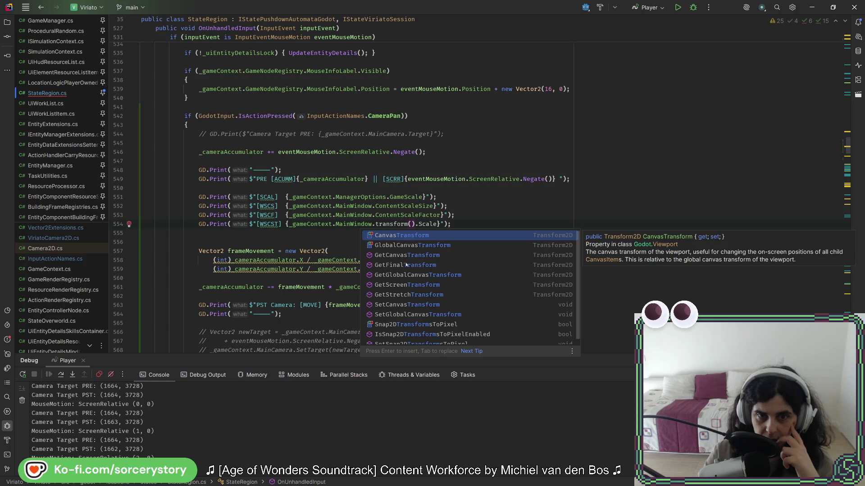
{"action": "left_click", "coordinate": [406, 265]}
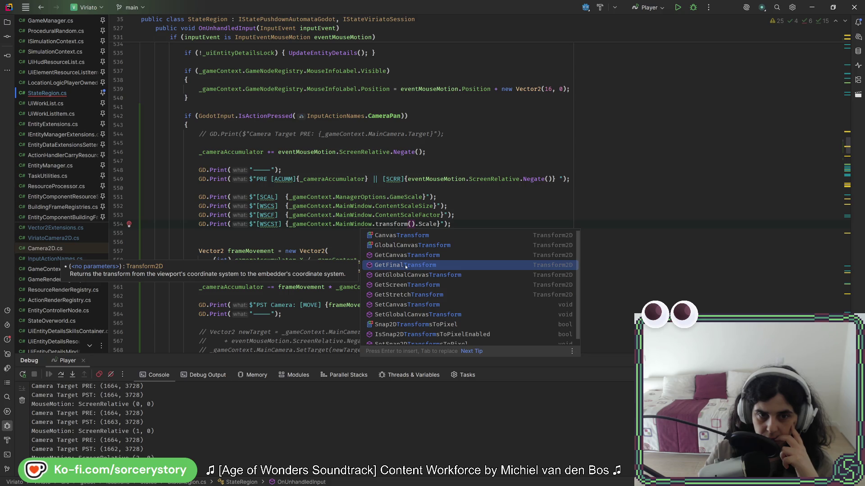
{"action": "left_click", "coordinate": [407, 288]}
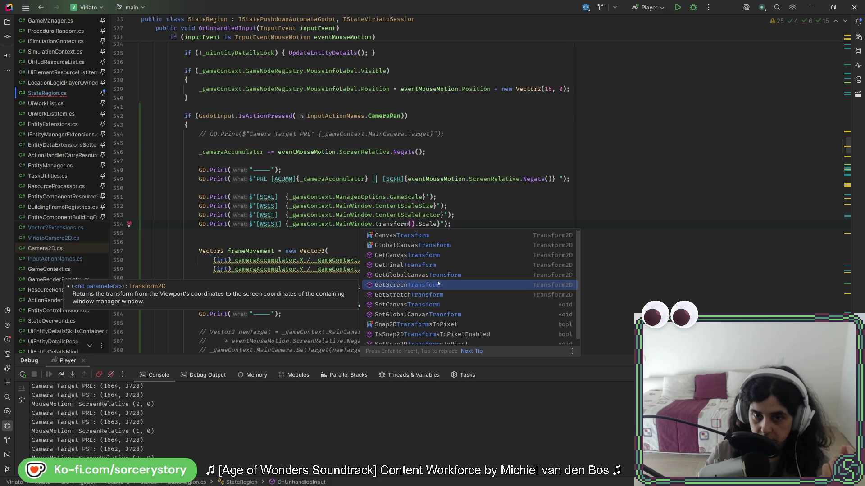
{"action": "left_click", "coordinate": [473, 217]}
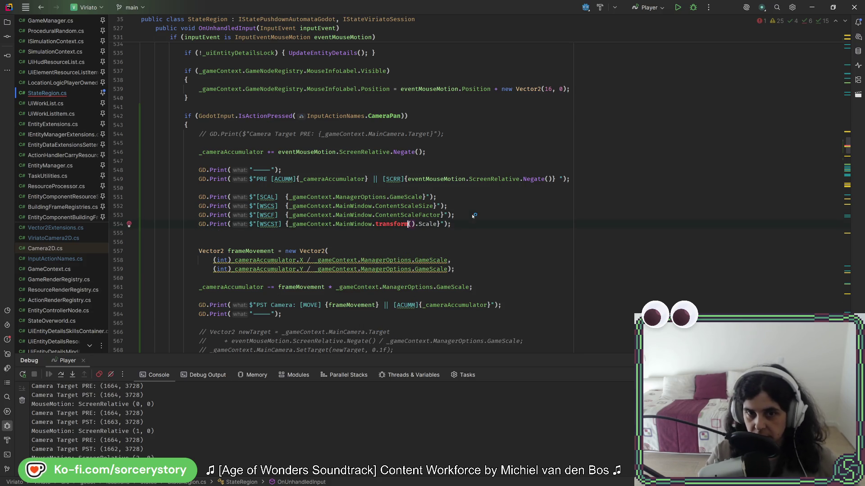
{"action": "key", "text": "ctrl+BackSpace"}
{"action": "type", "text": "GetStretchTransform"}
Duplicate the print as line 555 using GetFinalTransform().Scale, labelled [WSCFT], and run cleanup
{"action": "left_click_drag", "start_coordinate": [518, 224], "coordinate": [521, 219]}
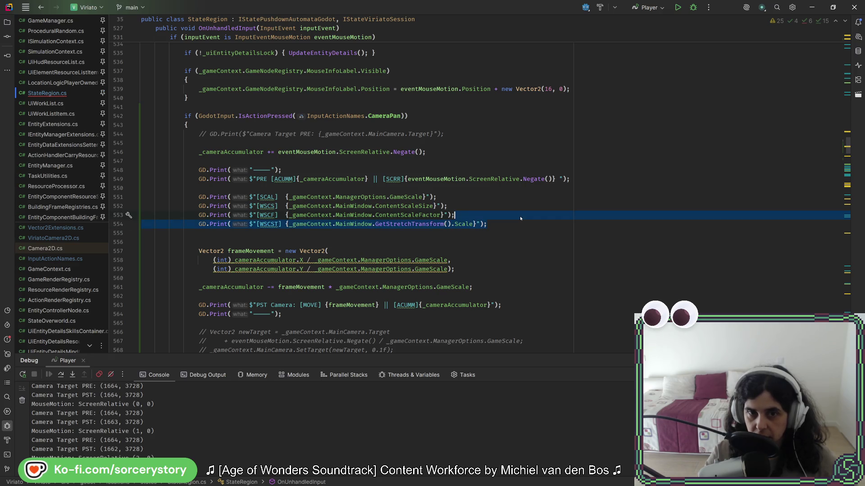
{"action": "key", "text": "ctrl+d"}
{"action": "double_click", "coordinate": [409, 233]}
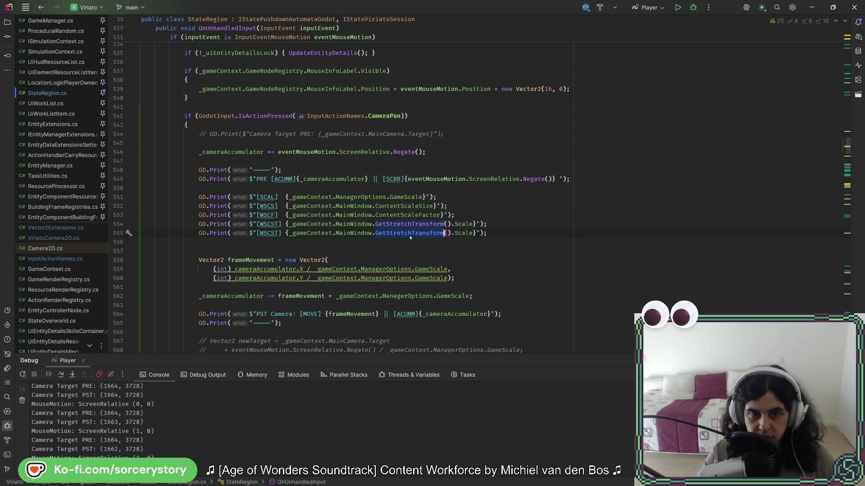
{"action": "type", "text": "transfor"}
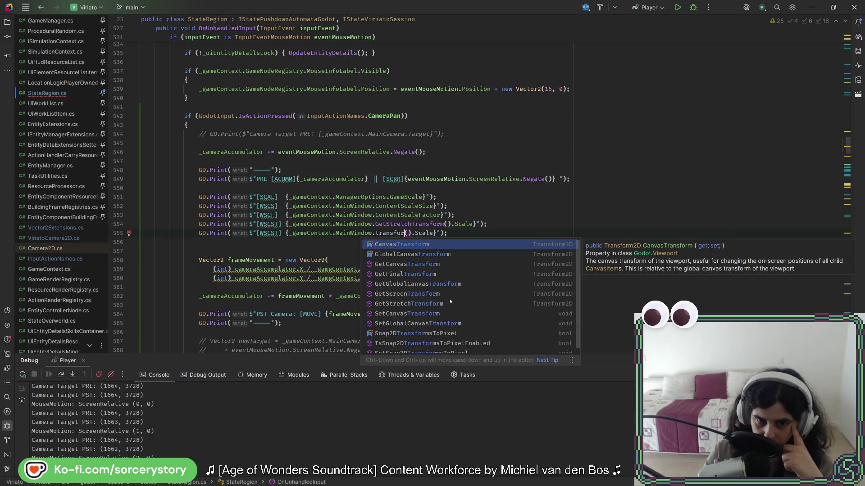
{"action": "scroll", "coordinate": [450, 301], "scroll_direction": "down", "scroll_amount": 1}
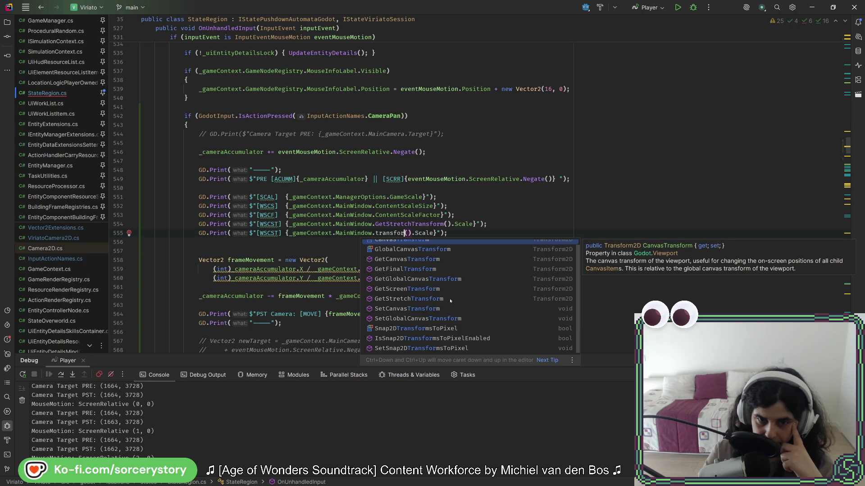
{"action": "scroll", "coordinate": [450, 300], "scroll_direction": "up", "scroll_amount": 1}
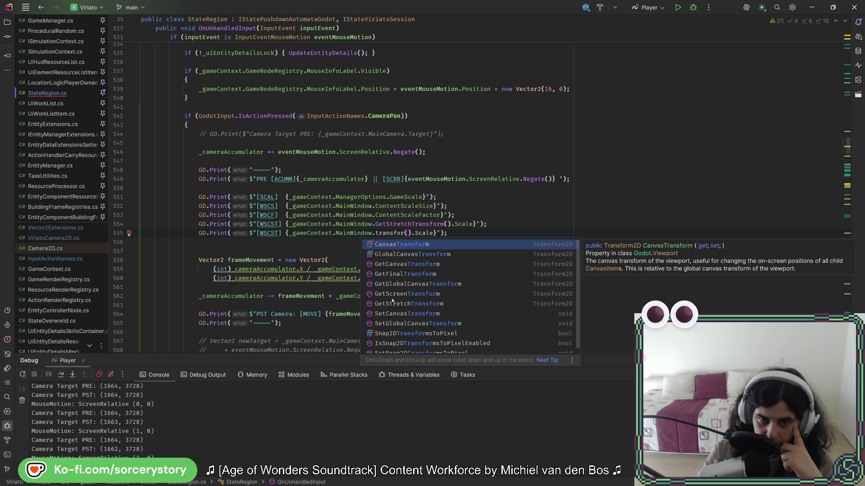
{"action": "left_click", "coordinate": [395, 274]}
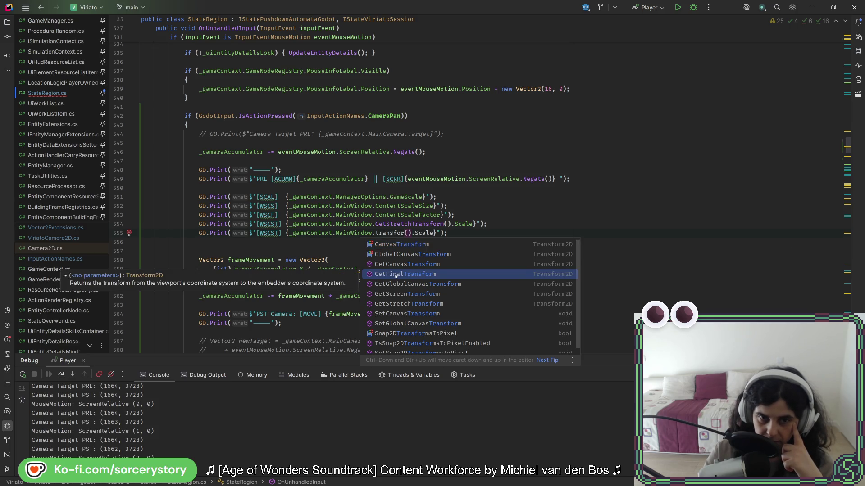
{"action": "key", "text": "Return"}
{"action": "left_click", "coordinate": [271, 233]}
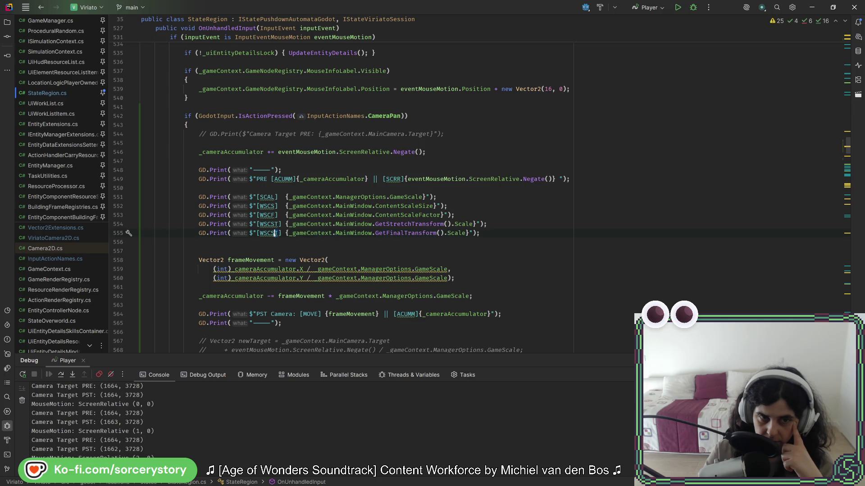
{"action": "key", "text": "Delete"}
{"action": "type", "text": "F"}
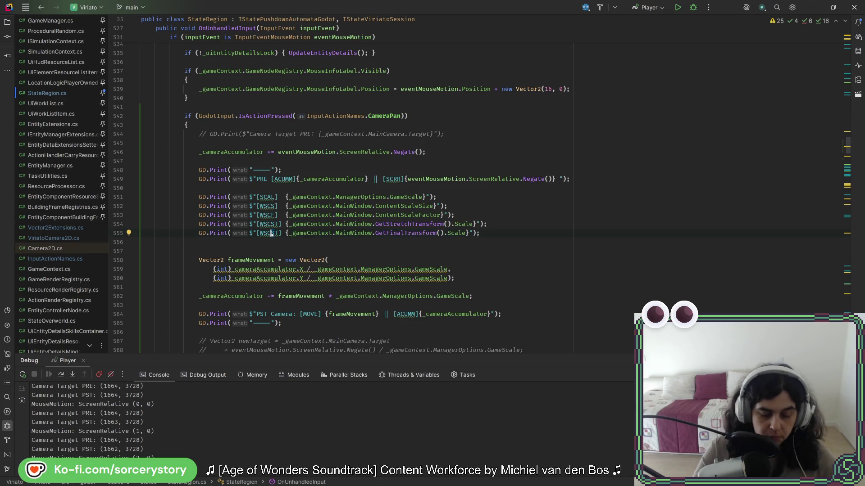
{"action": "key", "text": "ctrl+alt+l"}
Close Project Settings, restart the game and start a New Game, checking the logged [WSCFT] (2, 2)
{"action": "key", "text": "alt+Tab"}
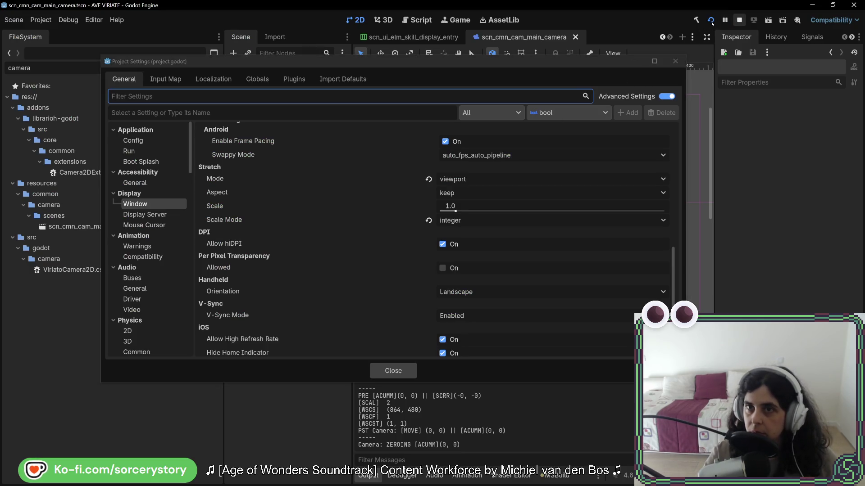
{"action": "left_click", "coordinate": [675, 61]}
{"action": "left_click", "coordinate": [739, 20]}
{"action": "left_click", "coordinate": [710, 21]}
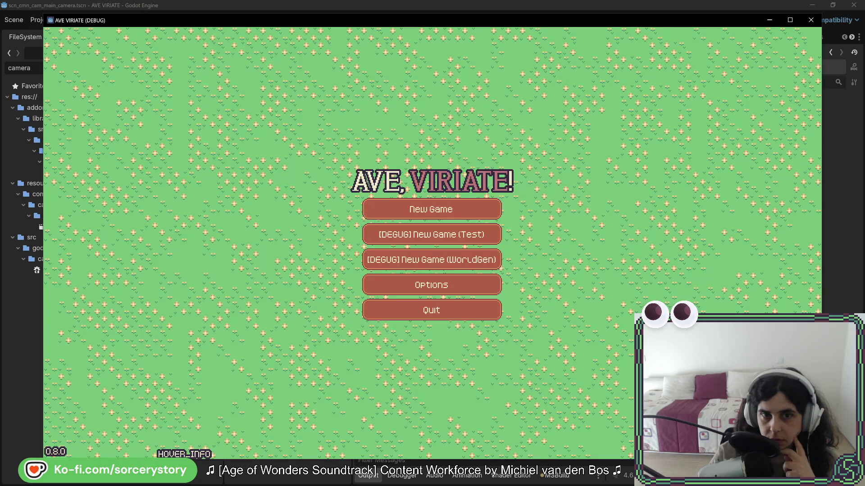
{"action": "left_click", "coordinate": [411, 203]}
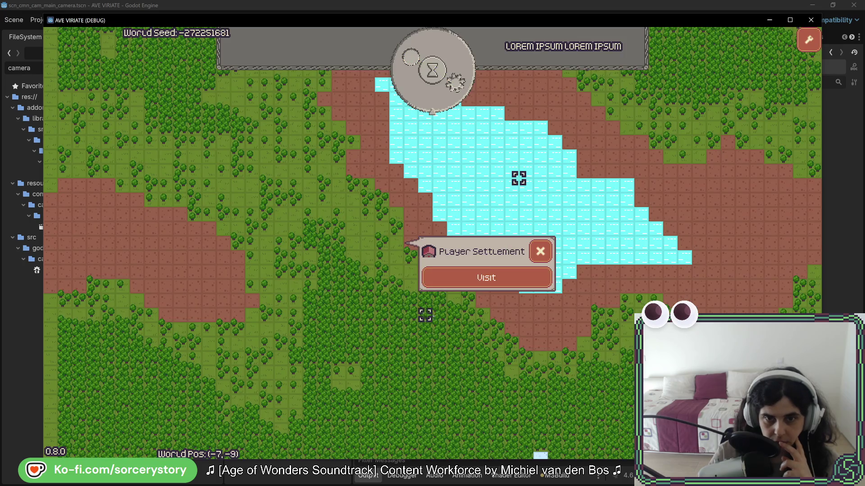
{"action": "left_click", "coordinate": [456, 286]}
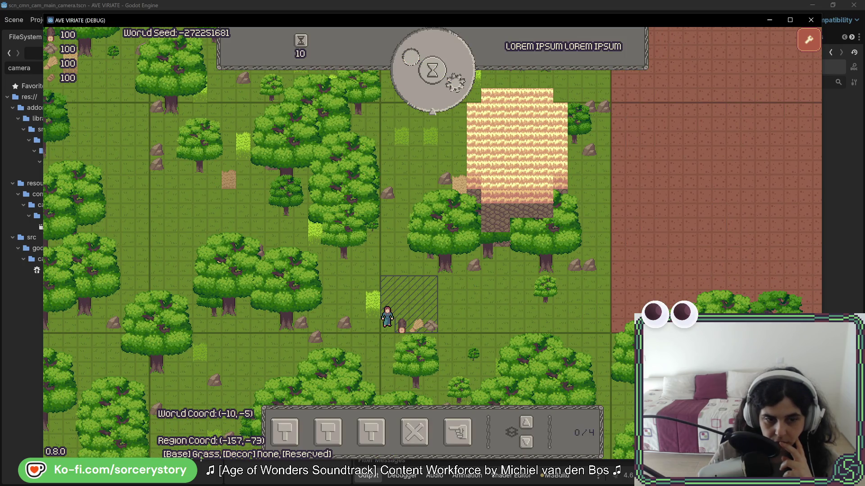
{"action": "key", "text": "F8"}
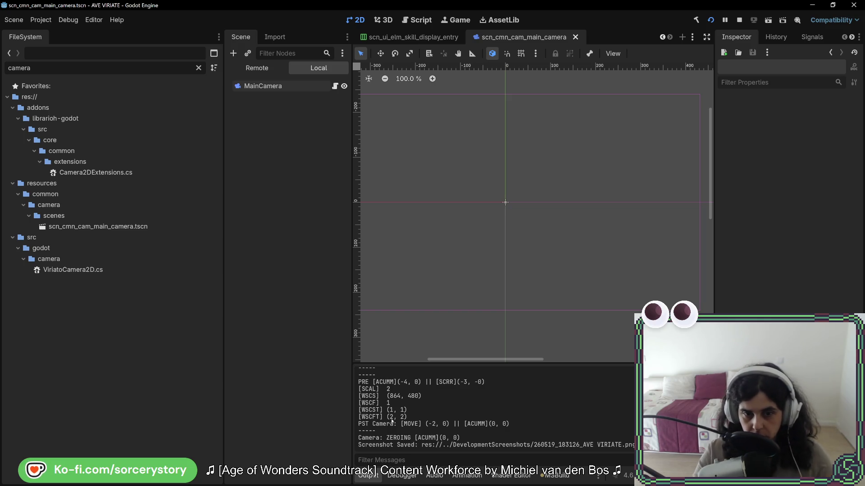
Shrink the game window, confirm [WSCFT] logs (1, 1), then open the in-game Options
{"action": "key", "text": "F5"}
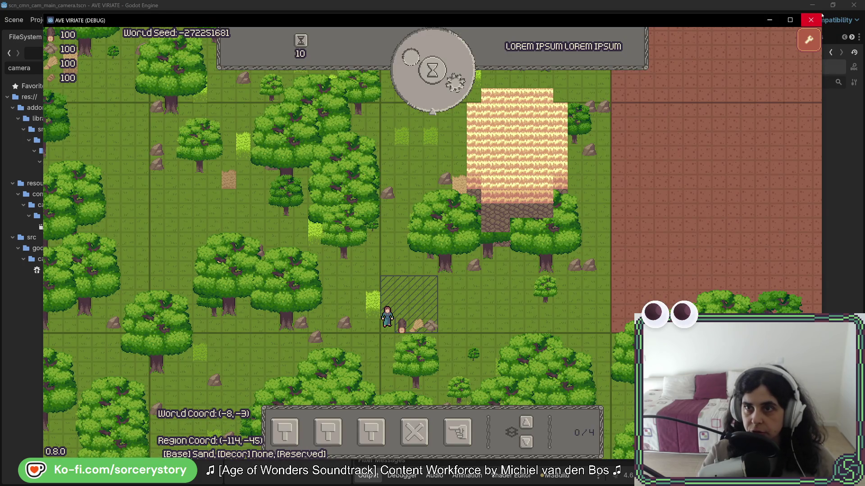
{"action": "left_click_drag", "start_coordinate": [823, 14], "coordinate": [631, 152]}
{"action": "left_click", "coordinate": [308, 322]}
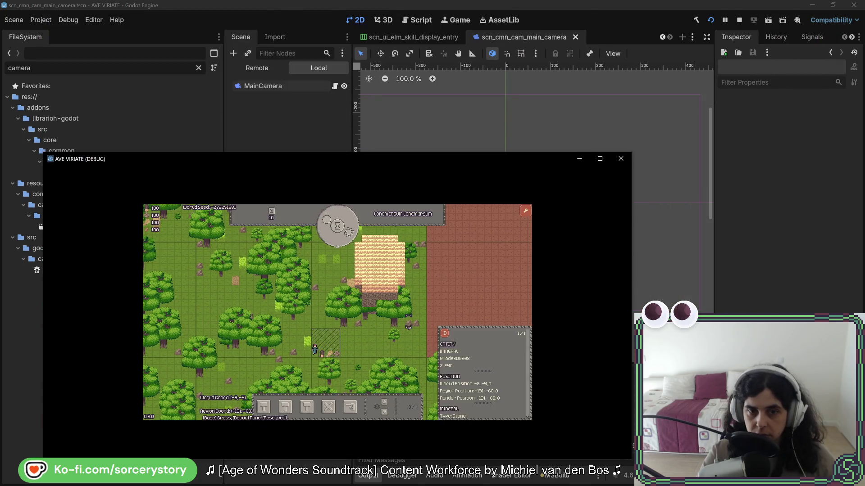
{"action": "key", "text": "Escape"}
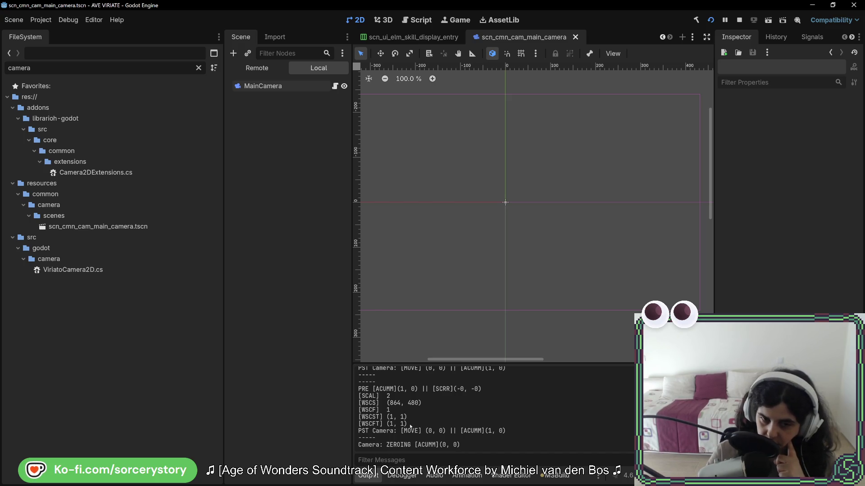
{"action": "key", "text": "F5"}
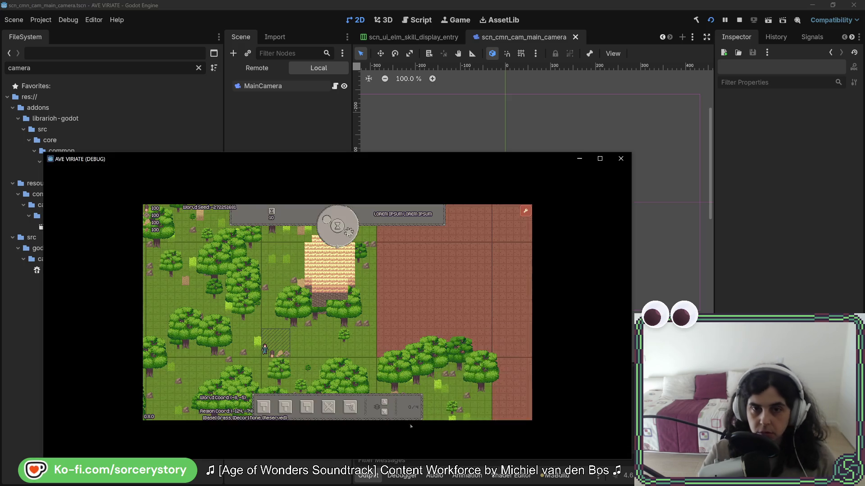
{"action": "left_click", "coordinate": [502, 212]}
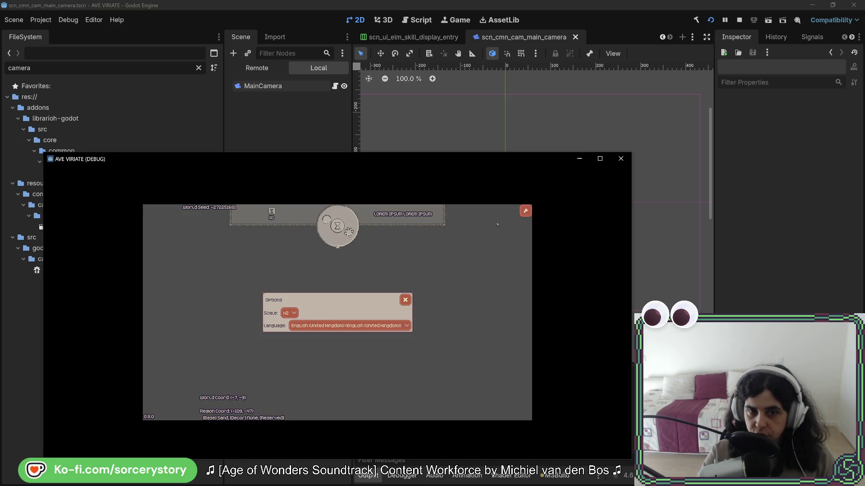
Set the game Scale to x4, confirm [SCAL] 4 and [WSCFT] (4, 4) in Output, then stop the game
{"action": "left_click", "coordinate": [283, 315]}
{"action": "left_click", "coordinate": [292, 343]}
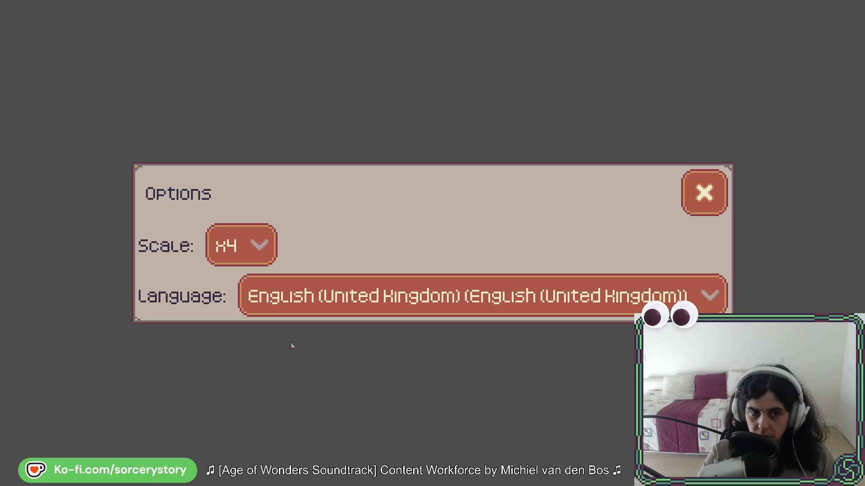
{"action": "left_click", "coordinate": [704, 193]}
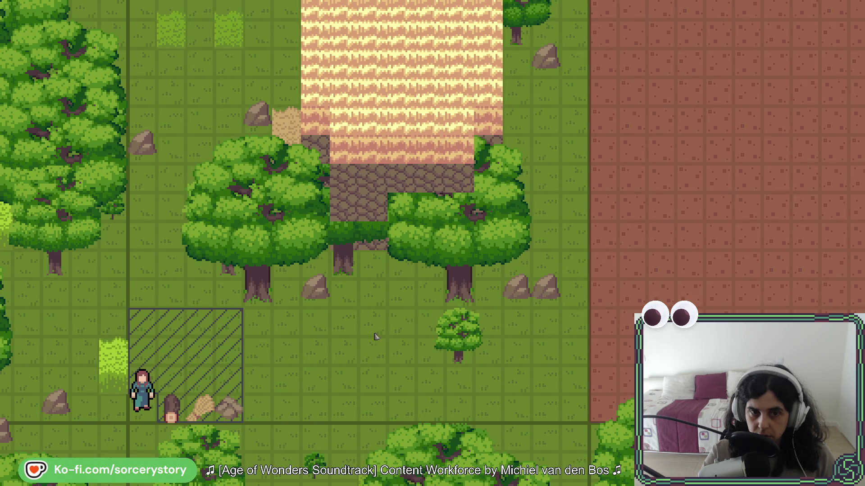
{"action": "key", "text": "alt+Tab"}
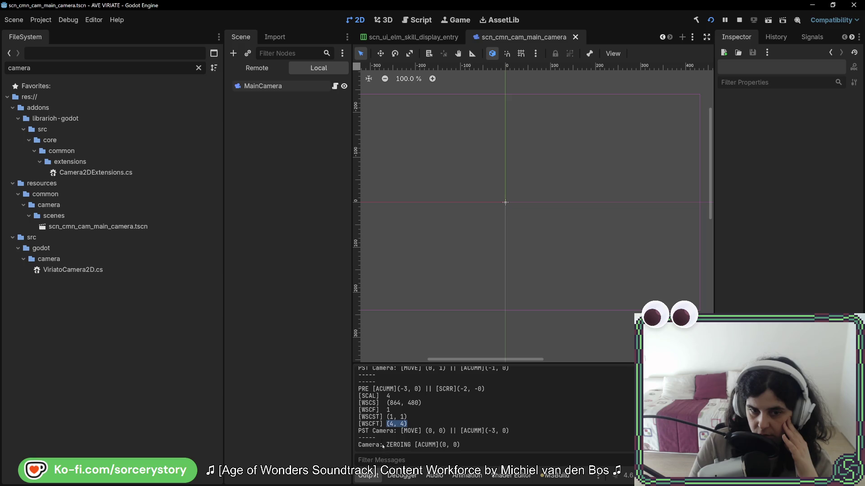
{"action": "left_click_drag", "start_coordinate": [372, 424], "coordinate": [379, 423]}
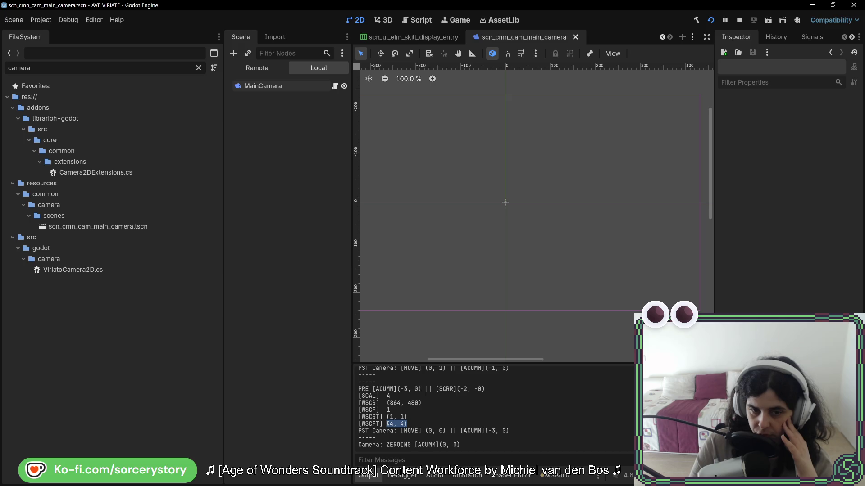
{"action": "left_click", "coordinate": [415, 421]}
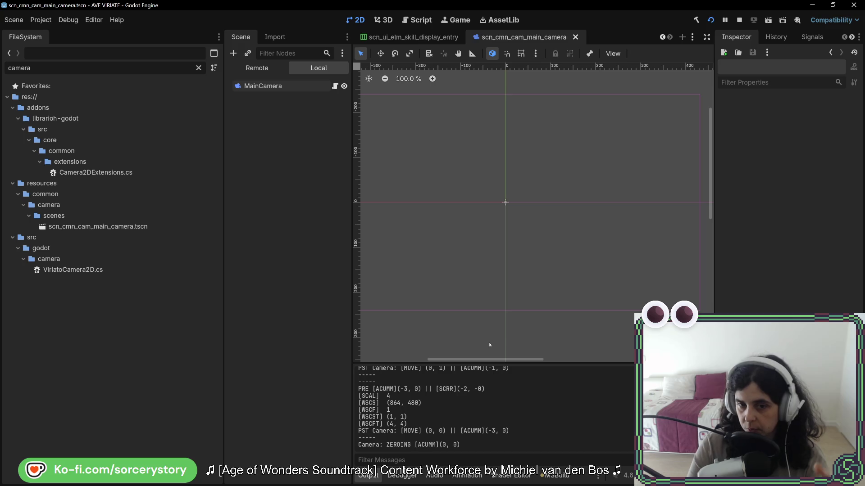
{"action": "left_click", "coordinate": [739, 20]}
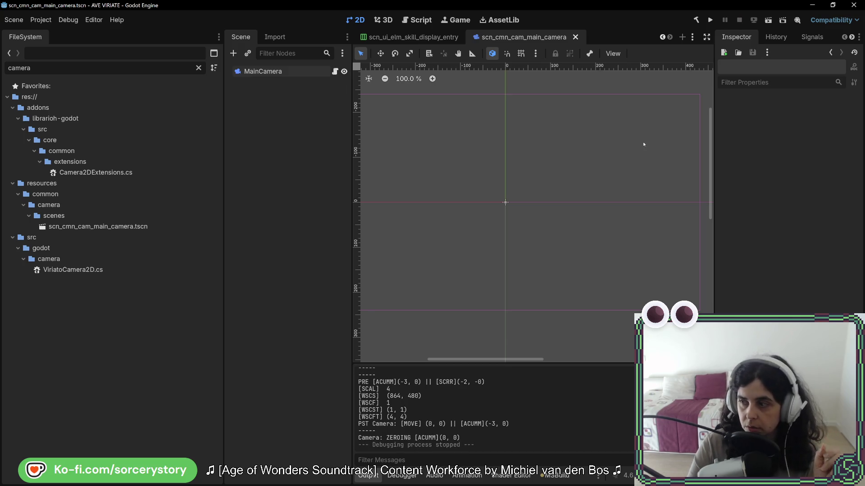
Comment out the debug print lines 548–555 and select the GetFinalTransform().Scale expression
{"action": "key", "text": "alt+Tab"}
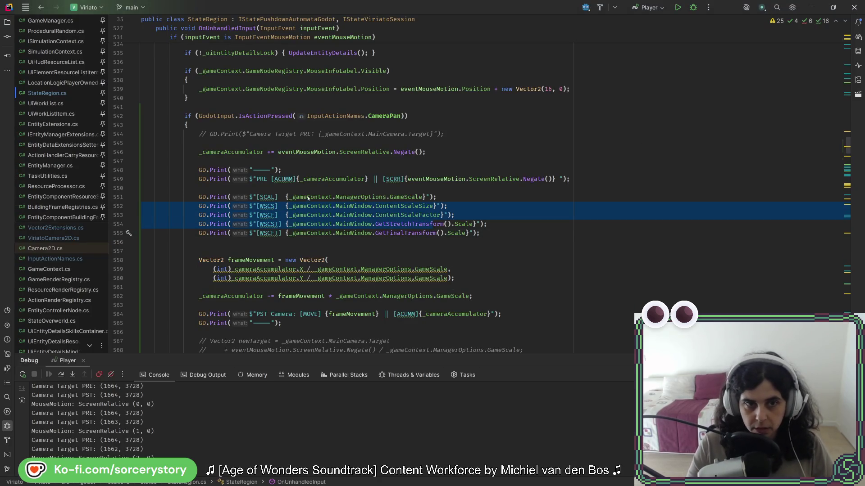
{"action": "left_click_drag", "start_coordinate": [305, 224], "coordinate": [320, 233]}
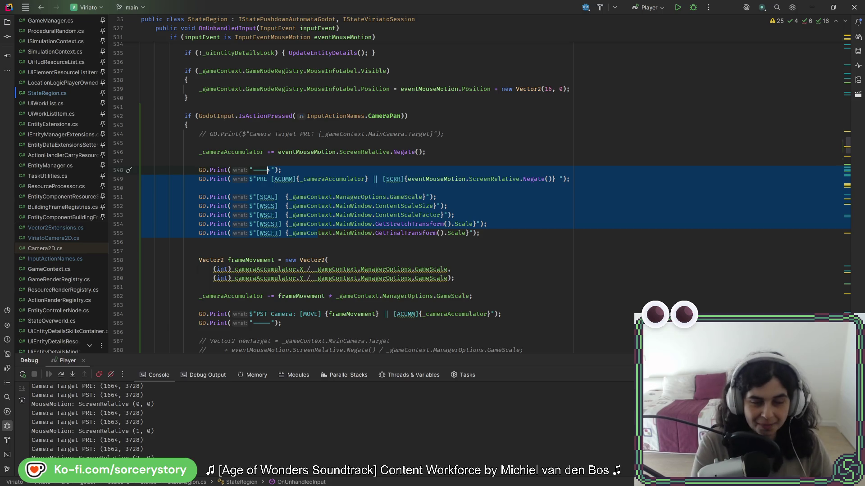
{"action": "key", "text": "ctrl+slash"}
{"action": "scroll", "coordinate": [292, 191], "scroll_direction": "down", "scroll_amount": 2}
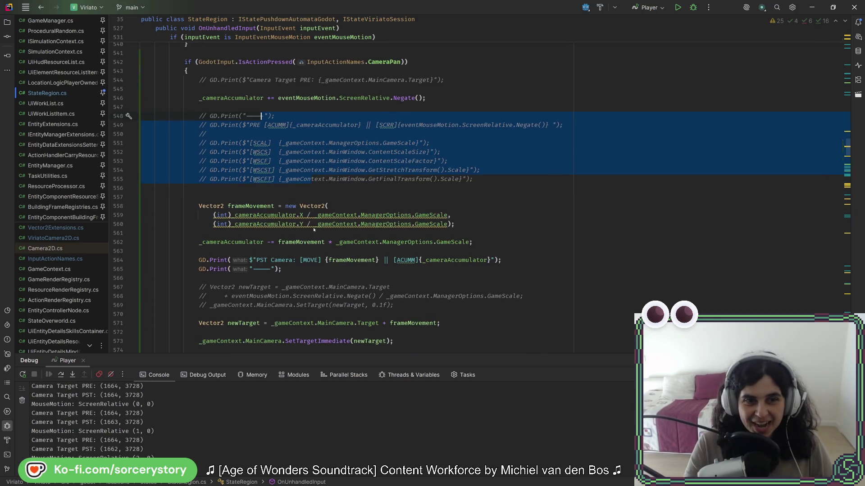
{"action": "left_click", "coordinate": [427, 216]}
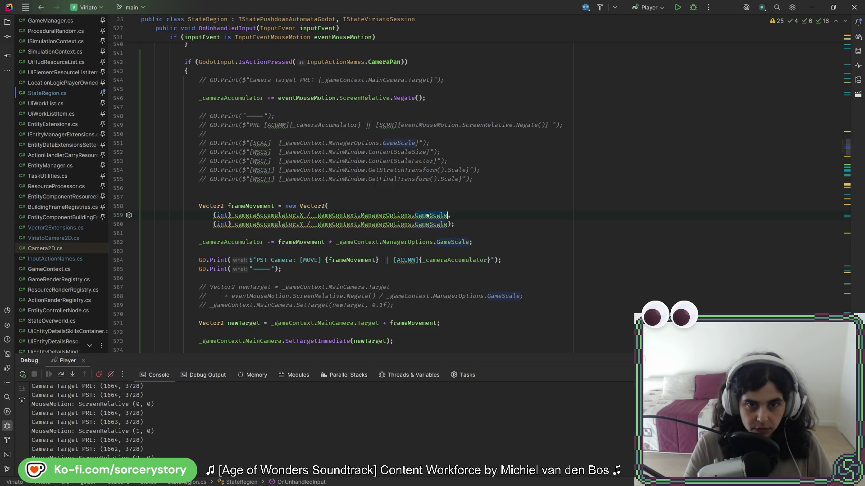
{"action": "mouse_move", "coordinate": [430, 179]}
{"action": "left_mouse_down"}
{"action": "mouse_move", "coordinate": [329, 180]}
{"action": "mouse_move", "coordinate": [453, 180]}
{"action": "left_mouse_up"}
{"action": "key", "text": "ctrl+c"}
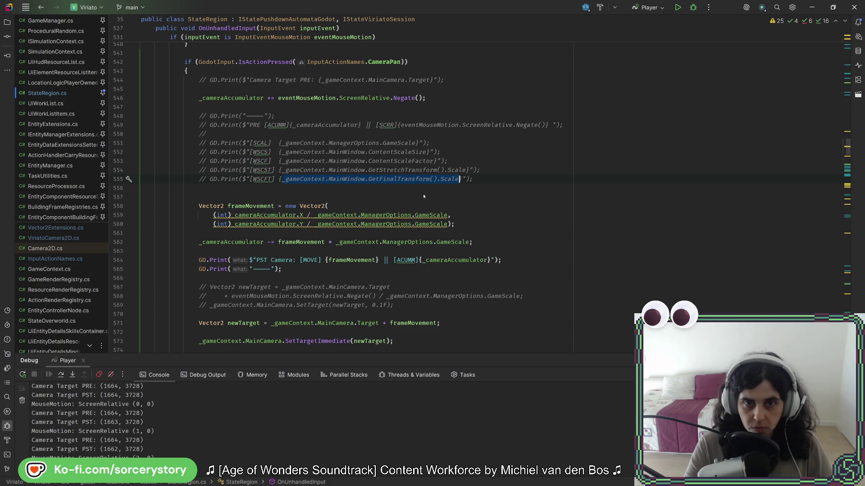
Declare Vector2 scale = MainWindow.GetFinalTransform().Scale below the commented prints
{"action": "left_click", "coordinate": [423, 194]}
{"action": "key", "text": "ctrl+Return"}
{"action": "key", "text": "ctrl+Return"}
{"action": "type", "text": "V"}
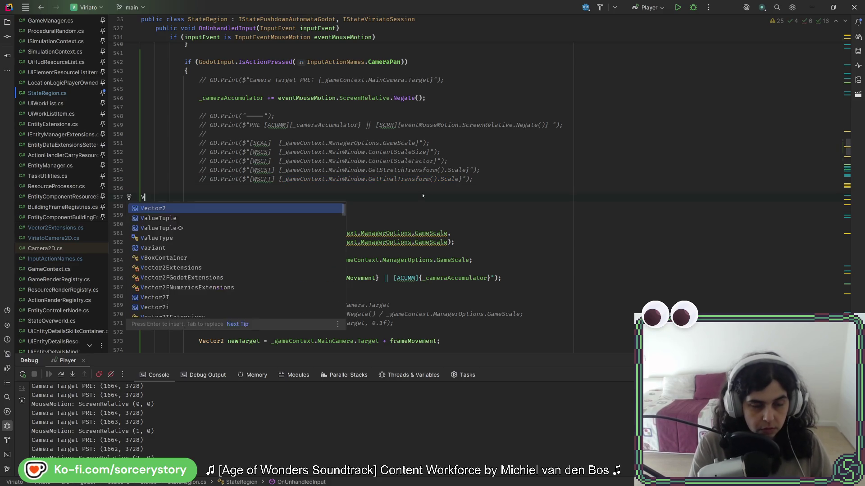
{"action": "type", "text": "ec"}
{"action": "key", "text": "Return"}
{"action": "type", "text": "s"}
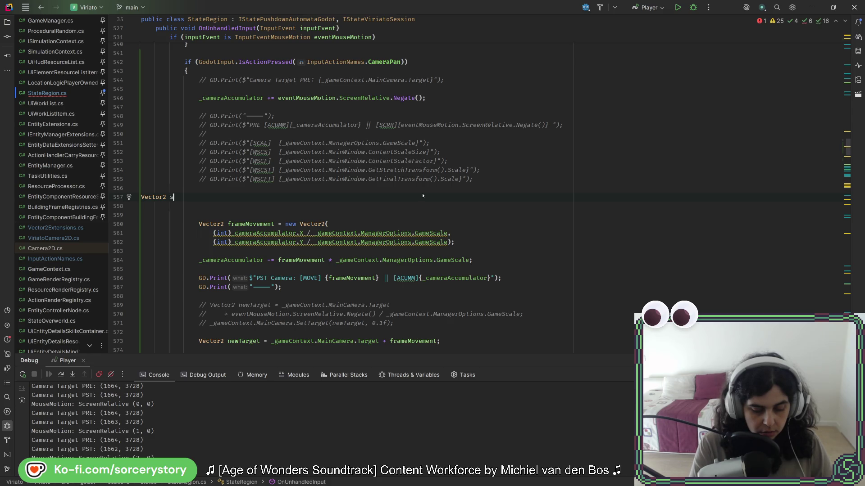
{"action": "type", "text": "cale ="}
{"action": "key", "text": "ctrl+v"}
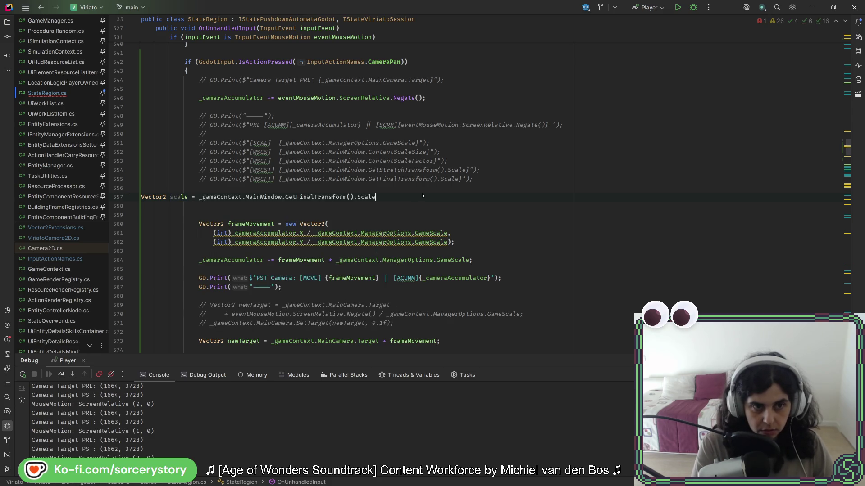
{"action": "scroll", "coordinate": [423, 196], "scroll_direction": "down", "scroll_amount": 1, "text": "ctrl"}
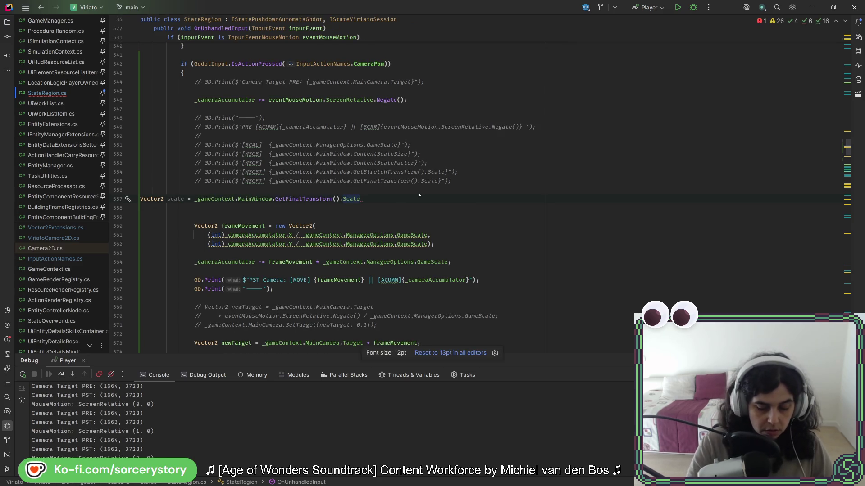
{"action": "type", "text": ";"}
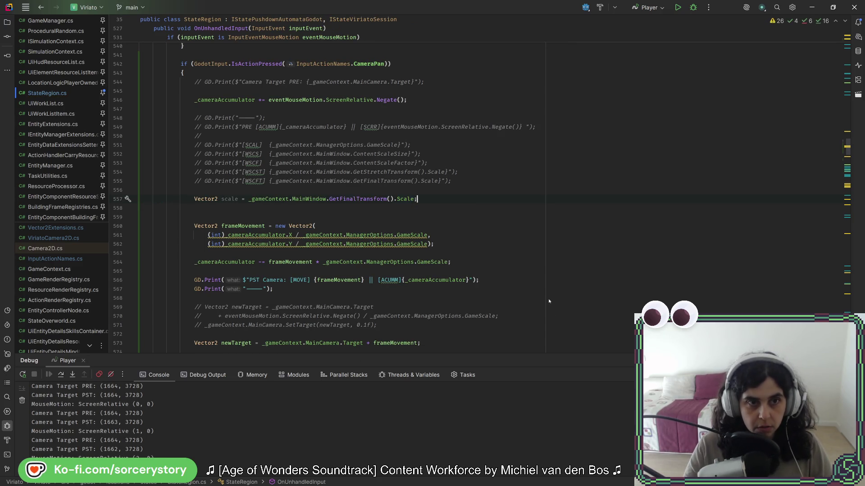
{"action": "scroll", "coordinate": [547, 297], "scroll_direction": "up", "scroll_amount": 1, "text": "ctrl"}
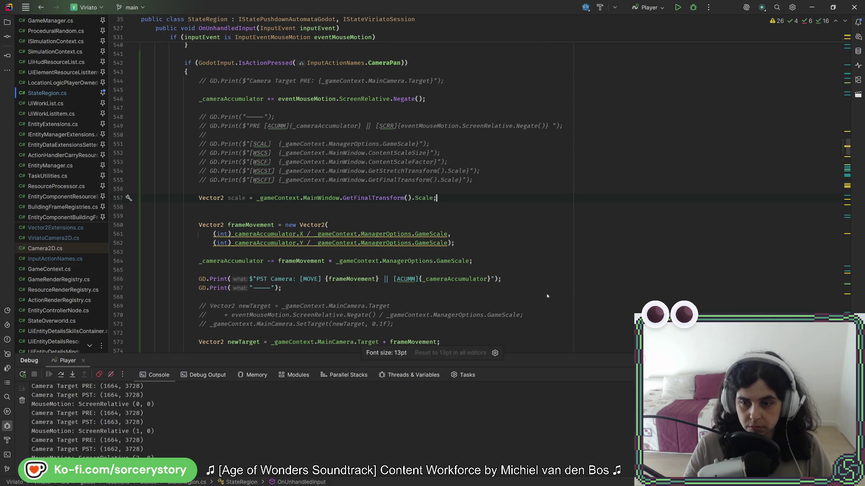
{"action": "scroll", "coordinate": [547, 296], "scroll_direction": "up", "scroll_amount": 1, "text": "ctrl"}
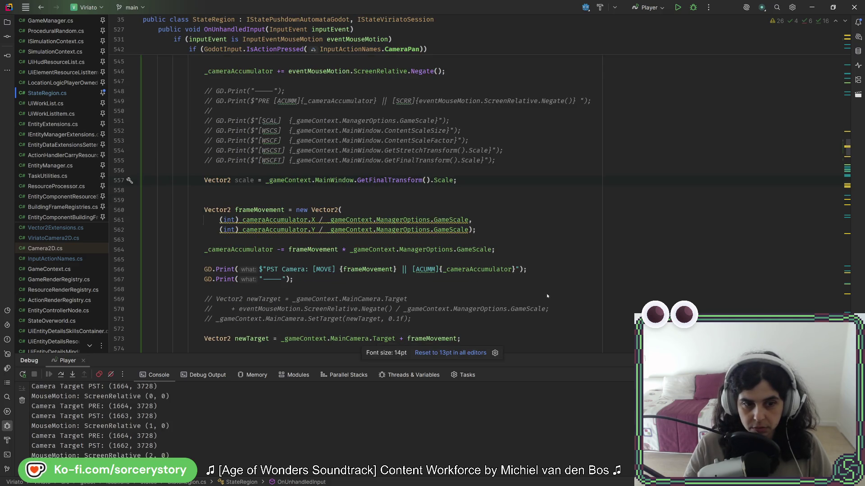
{"action": "scroll", "coordinate": [547, 296], "scroll_direction": "down", "scroll_amount": 1, "text": "ctrl"}
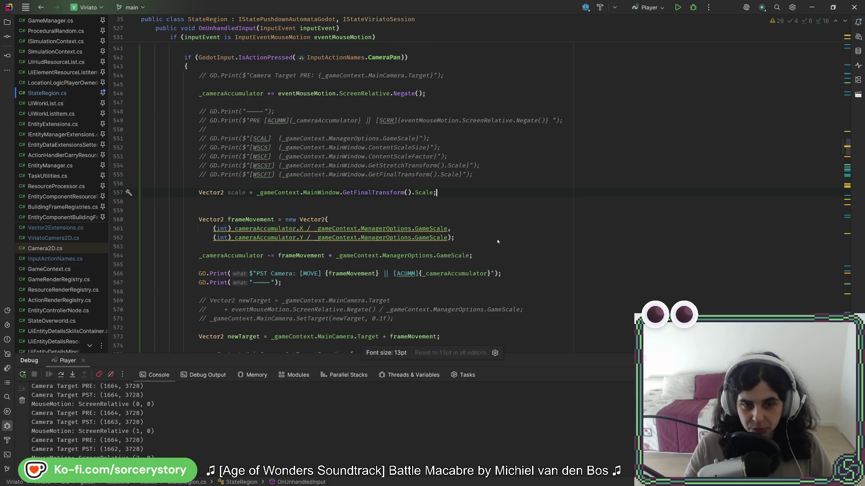
{"action": "scroll", "coordinate": [446, 355], "scroll_direction": "down", "scroll_amount": 1, "text": "ctrl"}
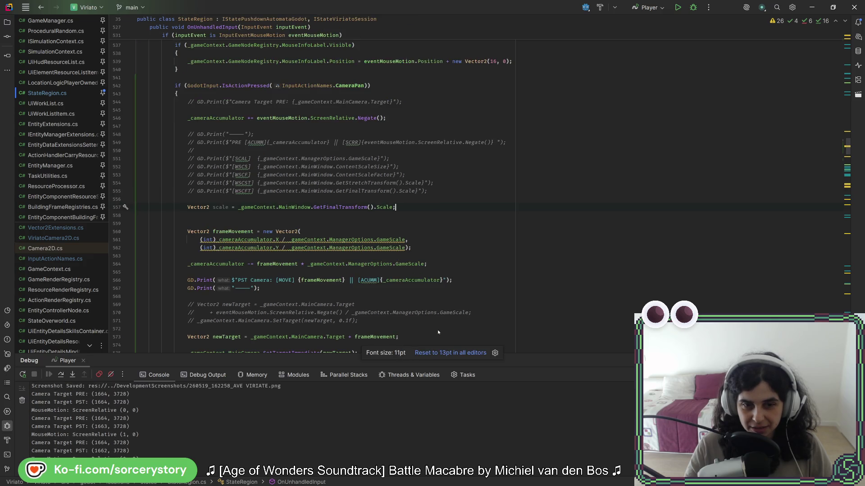
{"action": "left_click", "coordinate": [444, 354]}
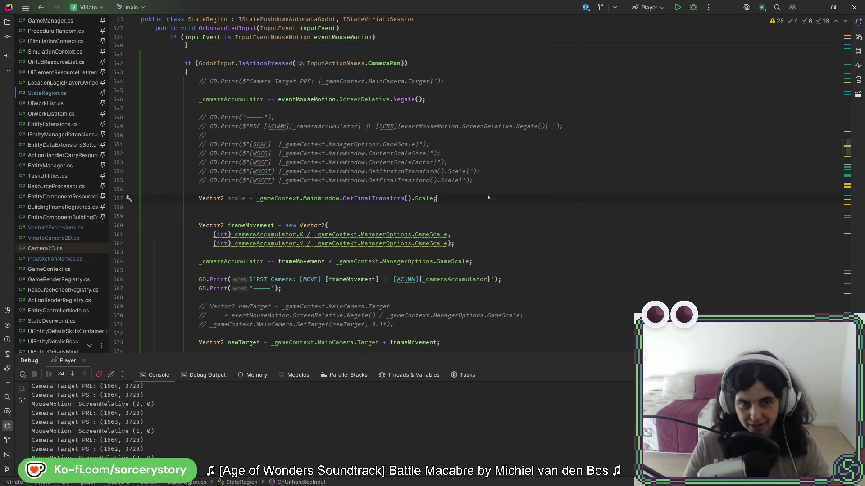
Replace the GameScale divisors in the frame movement with (int)scale.X and (int)scale.Y
{"action": "left_click", "coordinate": [298, 205]}
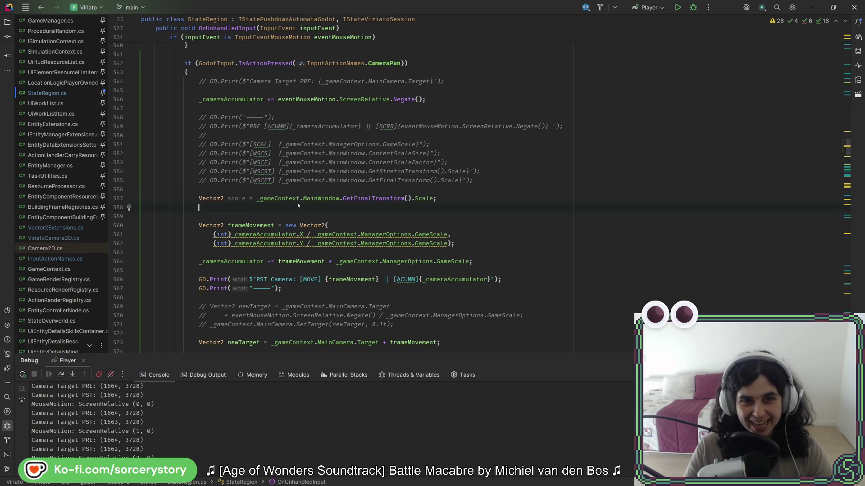
{"action": "double_click", "coordinate": [236, 199]}
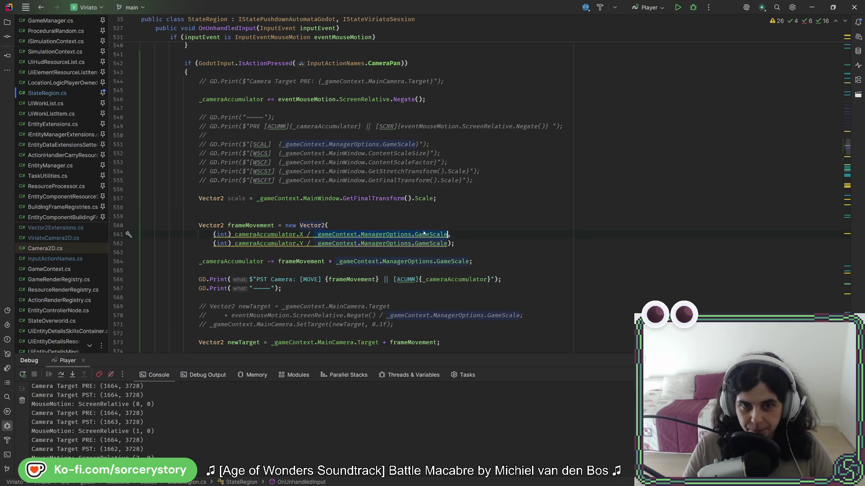
{"action": "type", "text": "scale"}
{"action": "type", "text": ".y"}
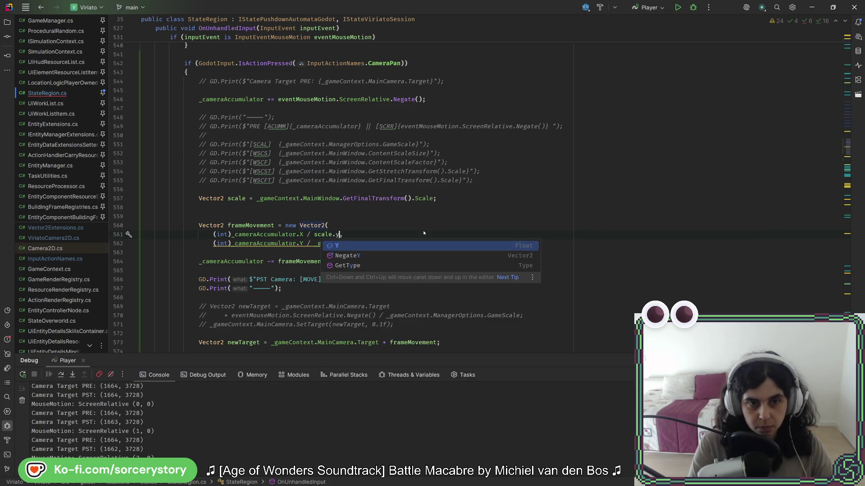
{"action": "key", "text": "Return"}
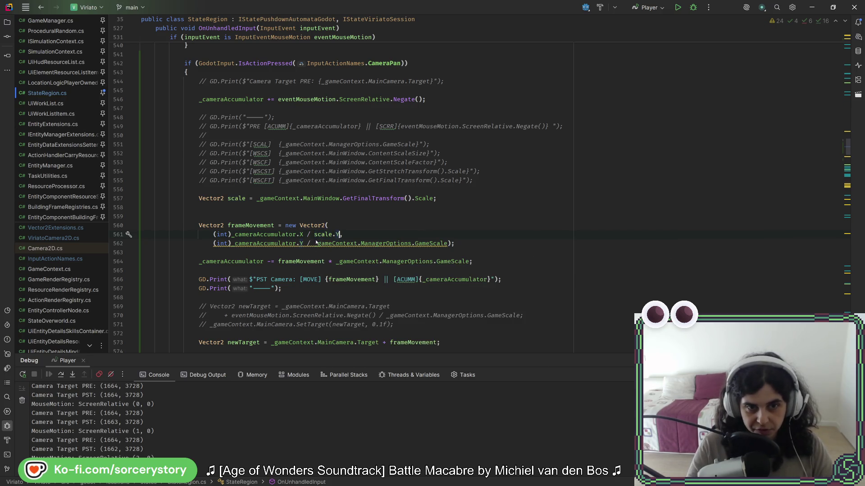
{"action": "left_click", "coordinate": [314, 235]}
{"action": "type", "text": "("}
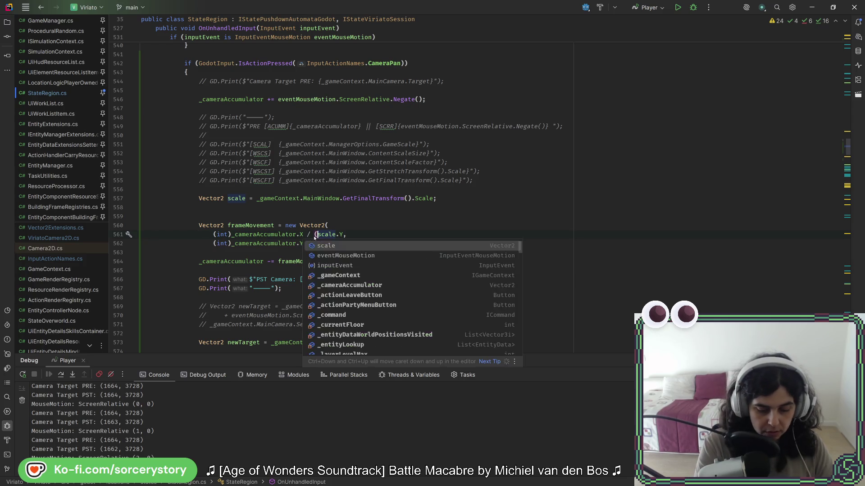
{"action": "type", "text": "int)"}
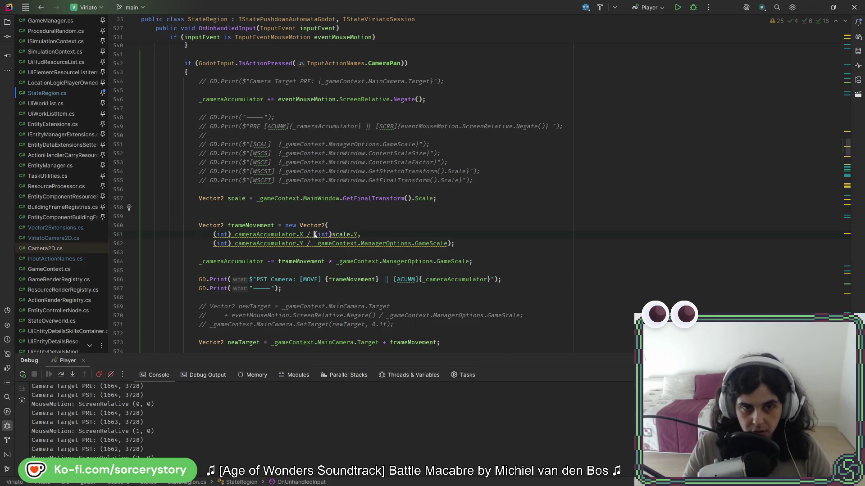
{"action": "left_click", "coordinate": [315, 244]}
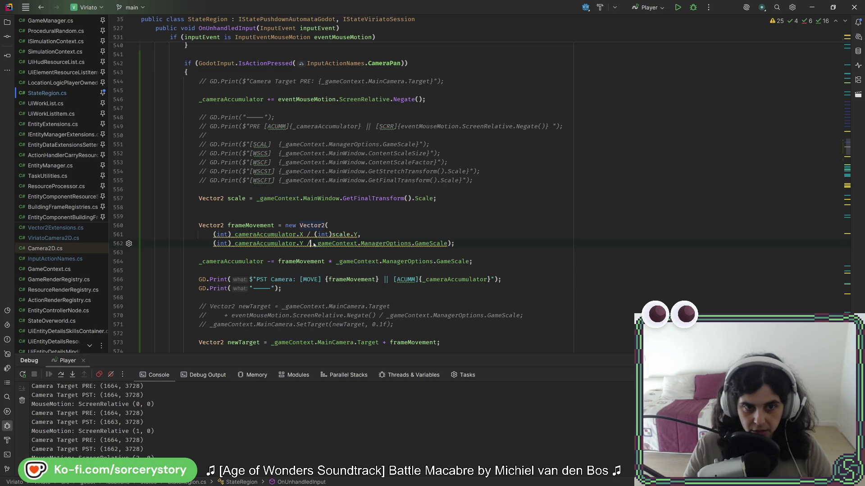
{"action": "type", "text": "(int)"}
{"action": "left_click", "coordinate": [353, 235]}
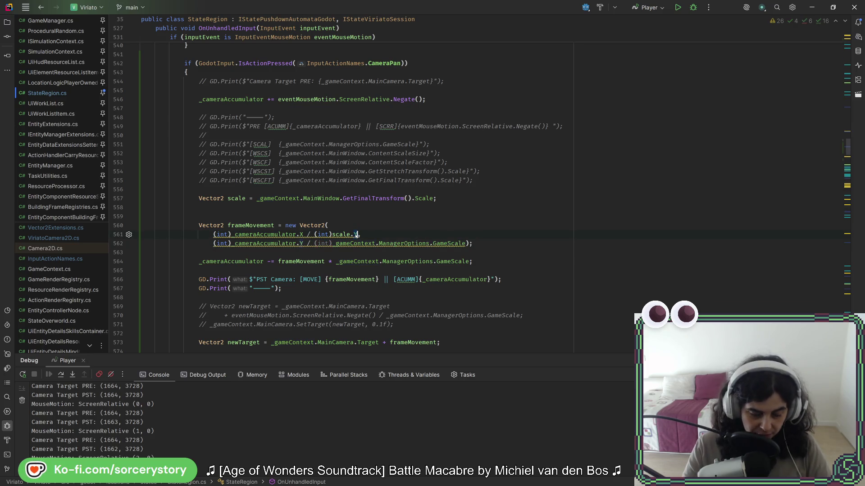
{"action": "type", "text": "X"}
{"action": "key", "text": "Escape"}
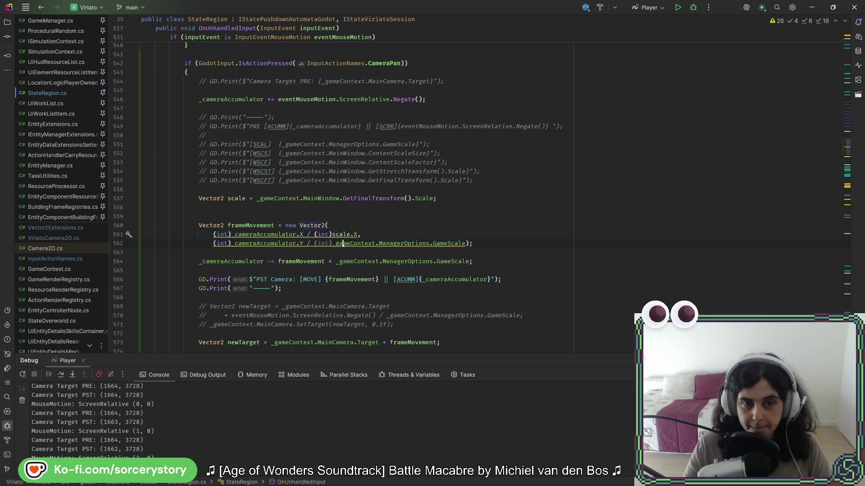
{"action": "left_click_drag", "start_coordinate": [333, 243], "coordinate": [465, 243]}
{"action": "type", "text": "scale.X"}
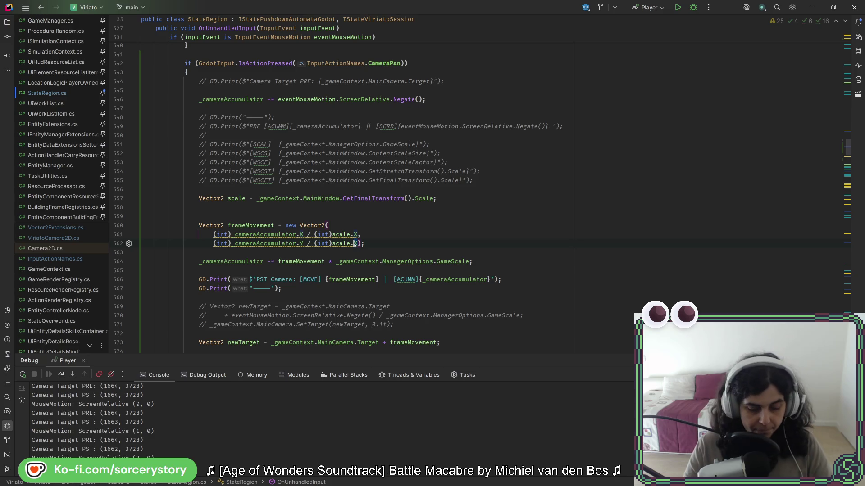
{"action": "type", "text": "Y"}
{"action": "left_click", "coordinate": [395, 238]}
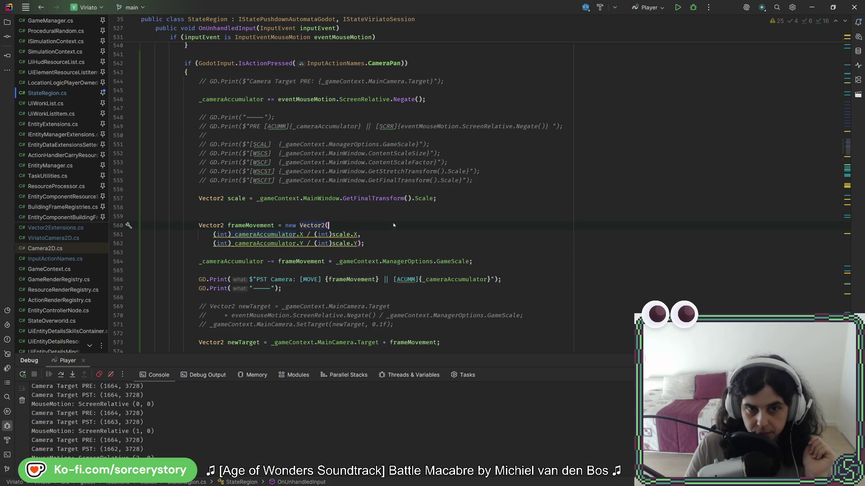
Delete the extra blank line, comment out the prints, clean up the code, and rebuild the game
{"action": "left_click", "coordinate": [497, 198]}
{"action": "key", "text": "Delete"}
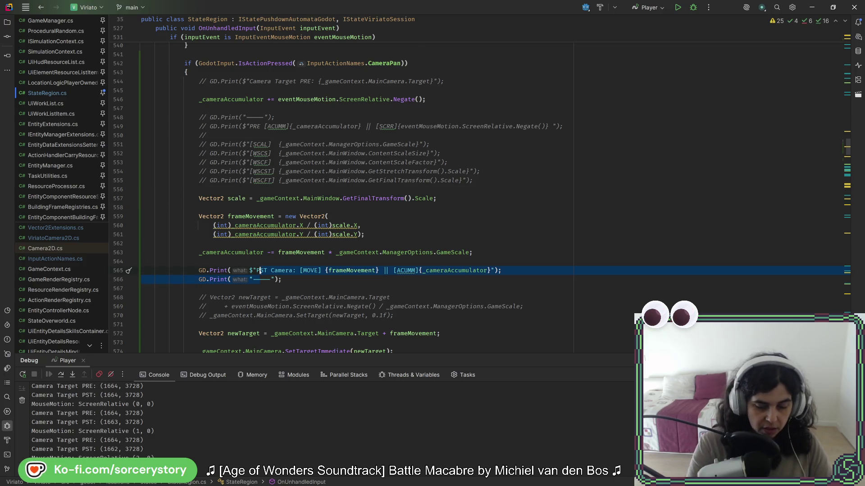
{"action": "key", "text": "ctrl+slash"}
{"action": "key", "text": "ctrl+alt+l"}
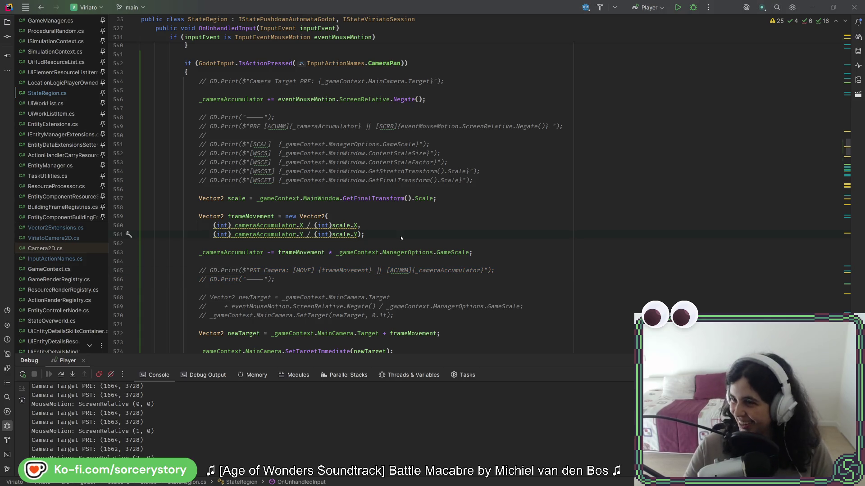
{"action": "key", "text": "alt+Tab"}
{"action": "left_click", "coordinate": [711, 23]}
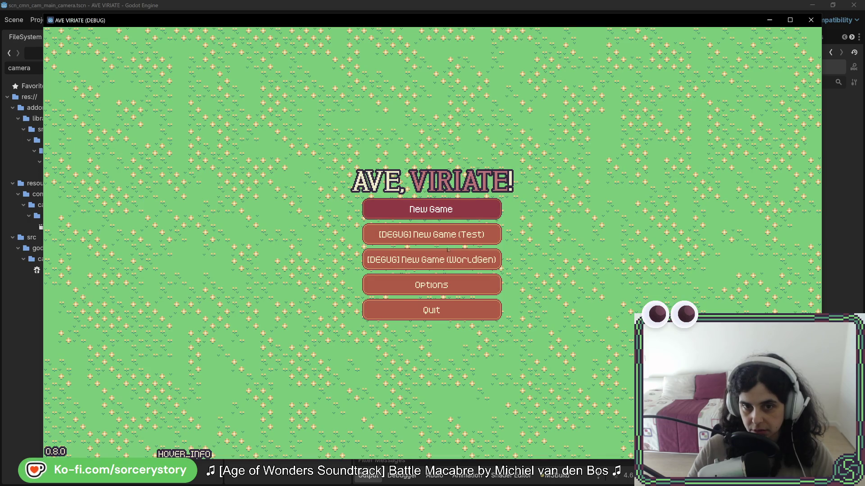
Start a New Game, enter the player settlement and pan the map at default scale
{"action": "left_click", "coordinate": [447, 250]}
{"action": "left_click", "coordinate": [601, 277]}
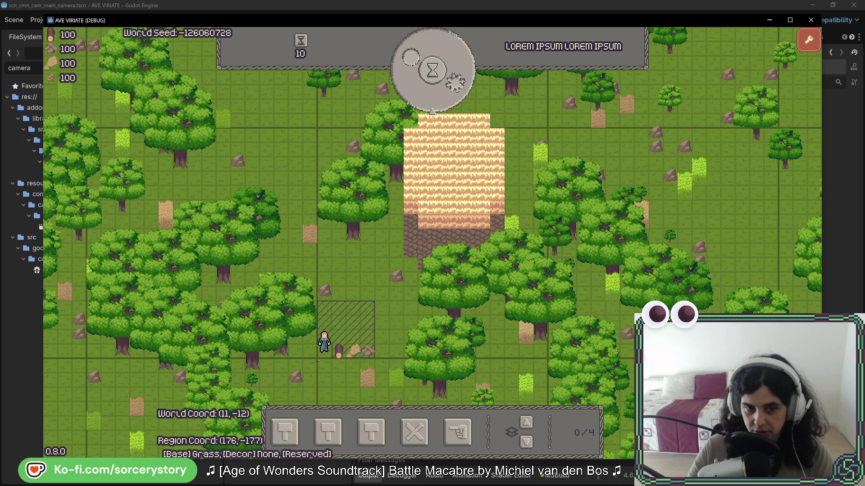
{"action": "left_click_drag", "start_coordinate": [318, 360], "coordinate": [323, 210]}
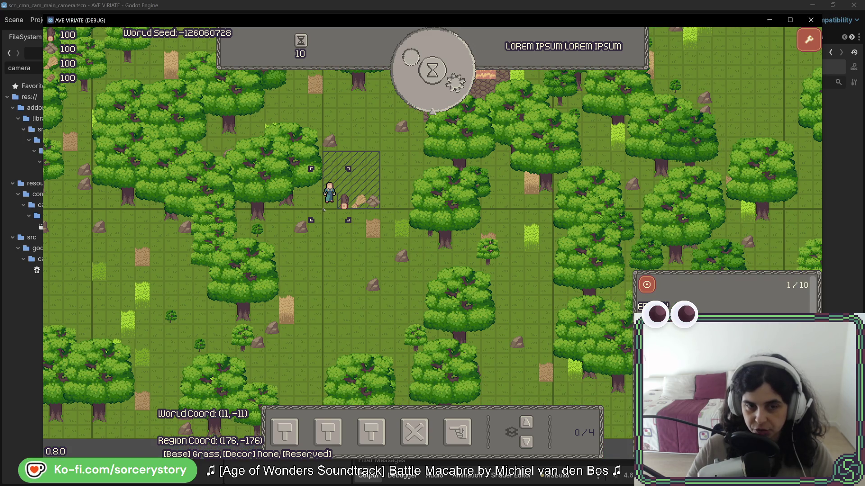
Set the game Scale to x4 in Options, pan the map again, and shrink the game window
{"action": "left_click", "coordinate": [808, 40]}
{"action": "left_click", "coordinate": [762, 45]}
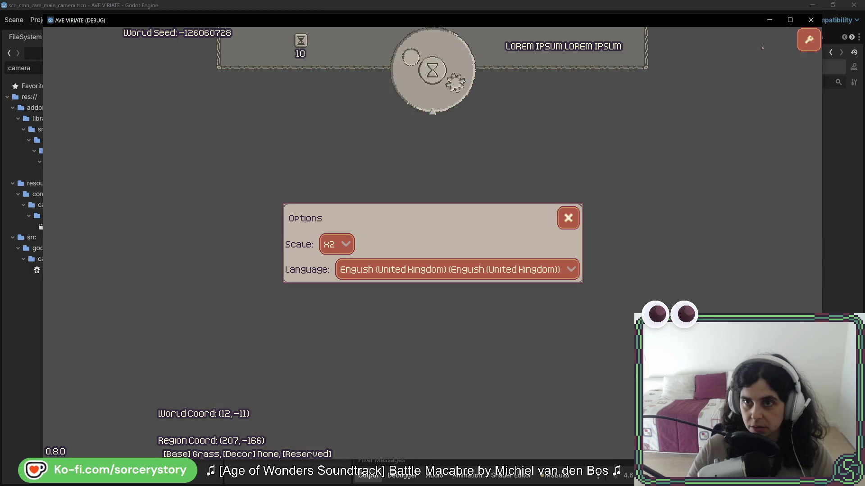
{"action": "left_click", "coordinate": [337, 244]}
{"action": "left_click", "coordinate": [341, 304]}
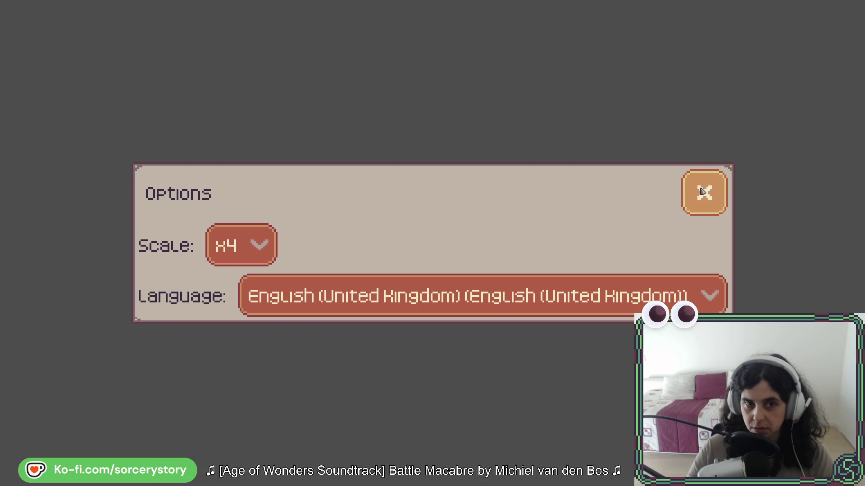
{"action": "left_click", "coordinate": [702, 192]}
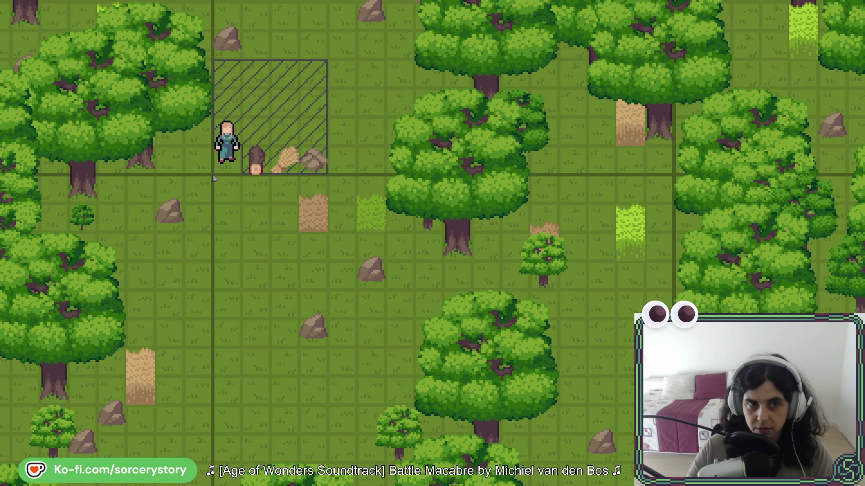
{"action": "mouse_move", "coordinate": [215, 179]}
{"action": "left_mouse_down"}
{"action": "mouse_move", "coordinate": [198, 386]}
{"action": "mouse_move", "coordinate": [235, 66]}
{"action": "mouse_move", "coordinate": [229, 281]}
{"action": "left_mouse_up"}
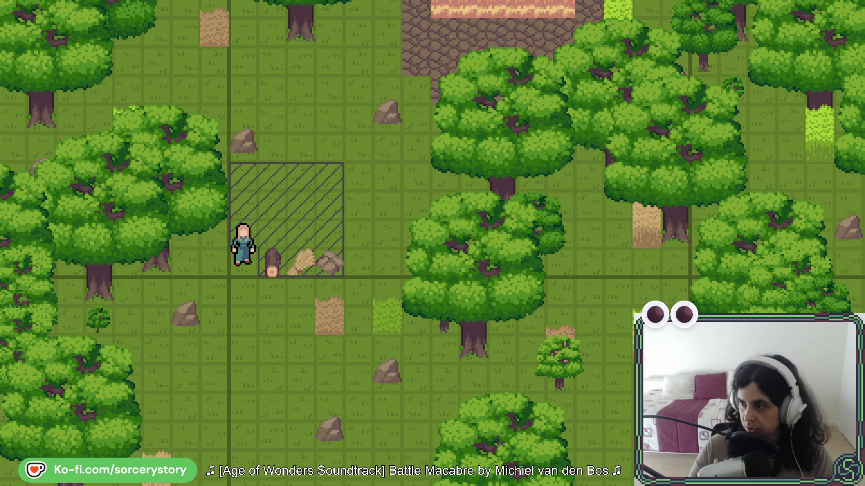
{"action": "scroll", "coordinate": [446, 234], "scroll_direction": "down", "scroll_amount": 2}
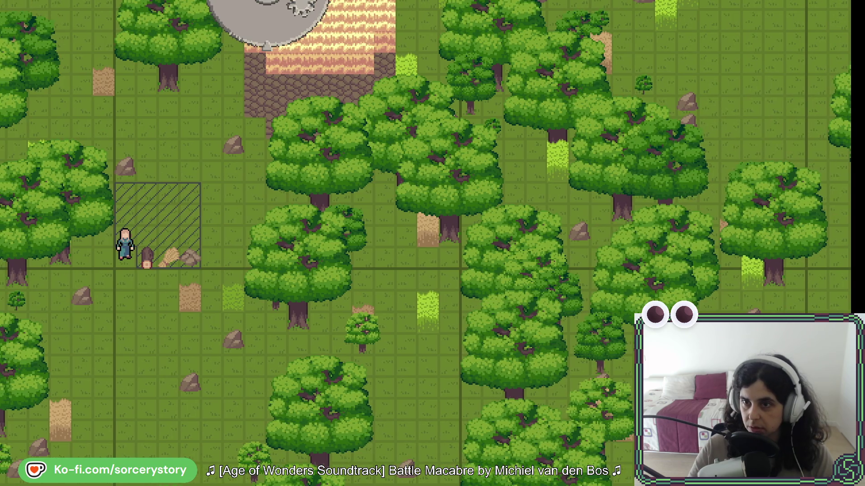
{"action": "left_click_drag", "start_coordinate": [863, 139], "coordinate": [331, 216]}
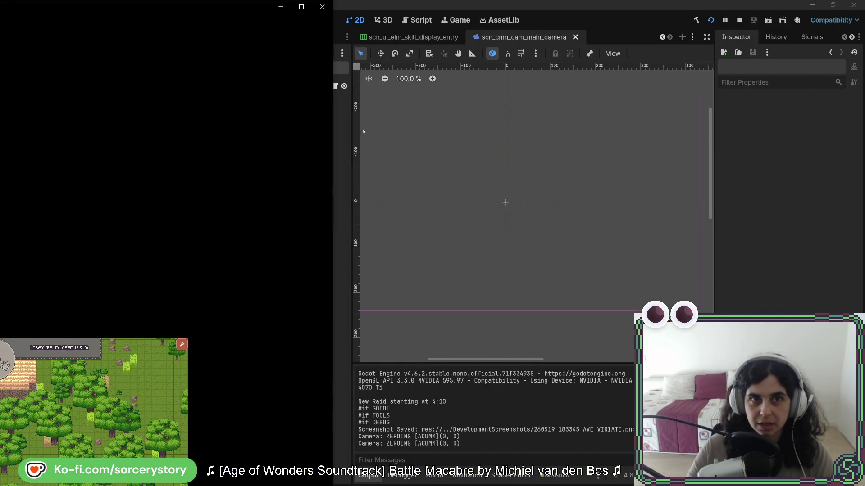
Enlarge the game window over the editor and set the in-game Options scale to x1
{"action": "mouse_move", "coordinate": [254, 7]}
{"action": "left_mouse_down"}
{"action": "mouse_move", "coordinate": [242, 155]}
{"action": "mouse_move", "coordinate": [243, 388]}
{"action": "mouse_move", "coordinate": [546, 178]}
{"action": "mouse_move", "coordinate": [429, 116]}
{"action": "mouse_move", "coordinate": [396, 266]}
{"action": "mouse_move", "coordinate": [434, 81]}
{"action": "mouse_move", "coordinate": [388, 347]}
{"action": "mouse_move", "coordinate": [436, 68]}
{"action": "mouse_move", "coordinate": [390, 141]}
{"action": "mouse_move", "coordinate": [393, 118]}
{"action": "left_mouse_up"}
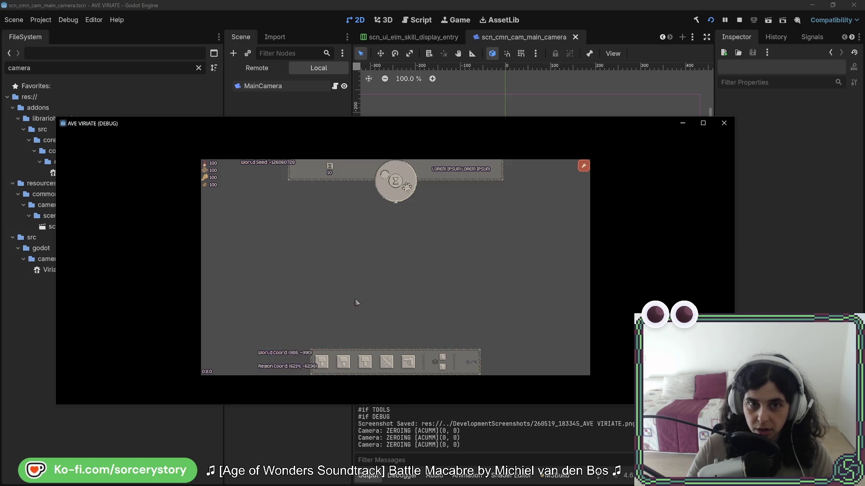
{"action": "left_click_drag", "start_coordinate": [448, 119], "coordinate": [463, 54]}
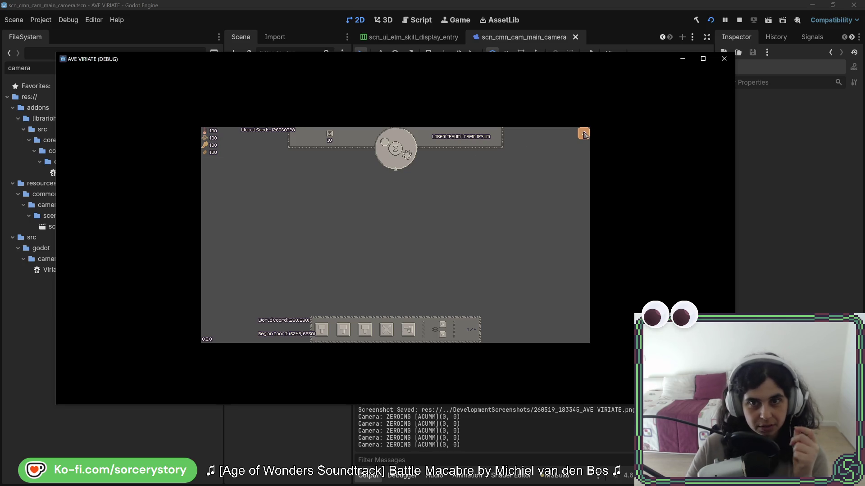
{"action": "left_click", "coordinate": [584, 134]}
{"action": "left_click", "coordinate": [347, 236]}
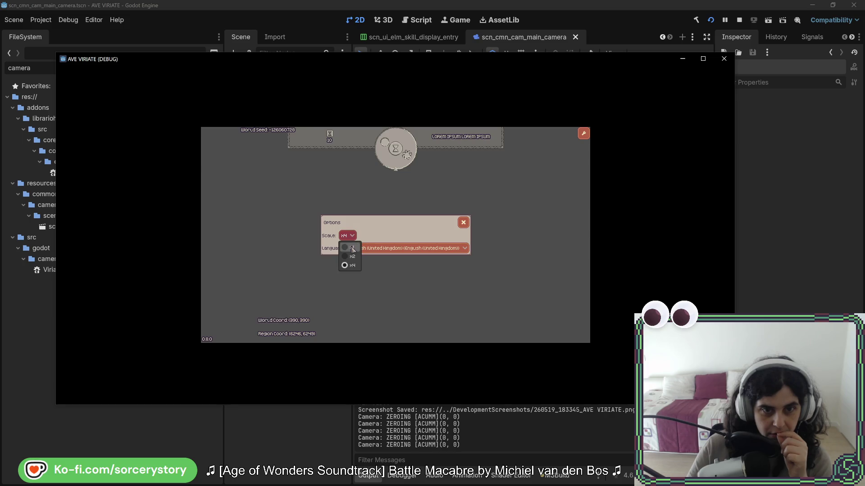
{"action": "left_click", "coordinate": [352, 248]}
{"action": "left_click", "coordinate": [621, 141]}
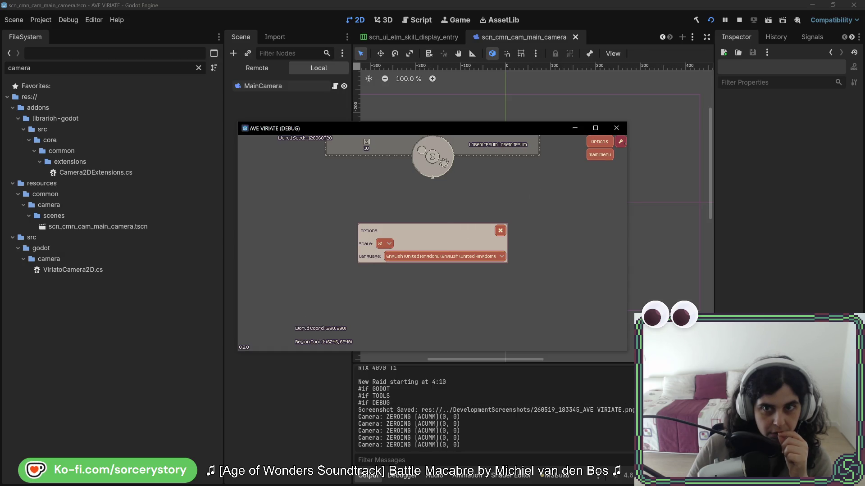
{"action": "left_click", "coordinate": [606, 142]}
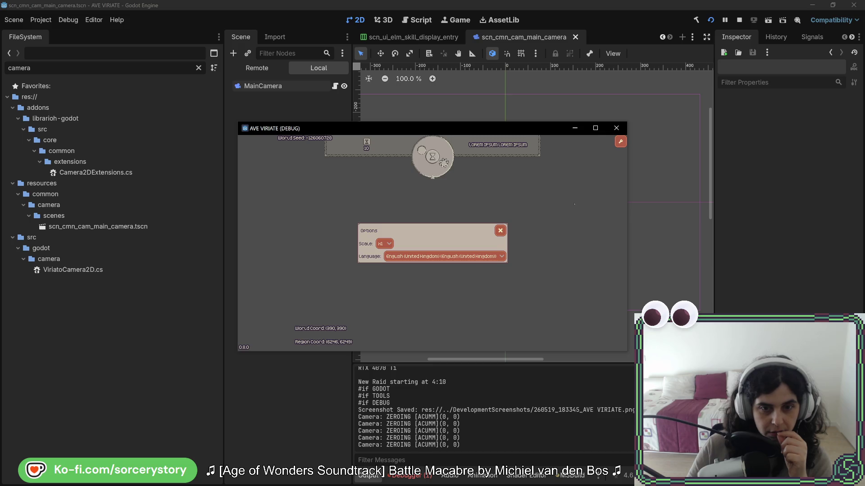
{"action": "left_click", "coordinate": [500, 231]}
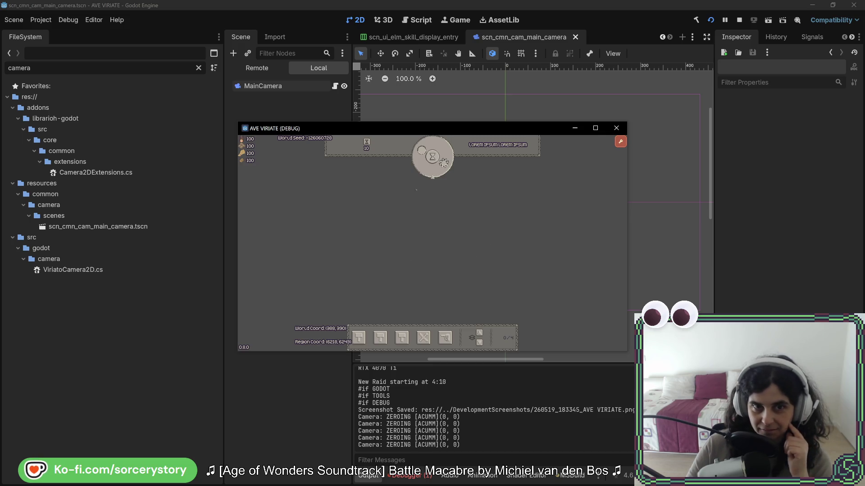
Close the running game, rebuild and relaunch the project, then start a new game
{"action": "left_click", "coordinate": [616, 128]}
{"action": "left_click", "coordinate": [710, 22]}
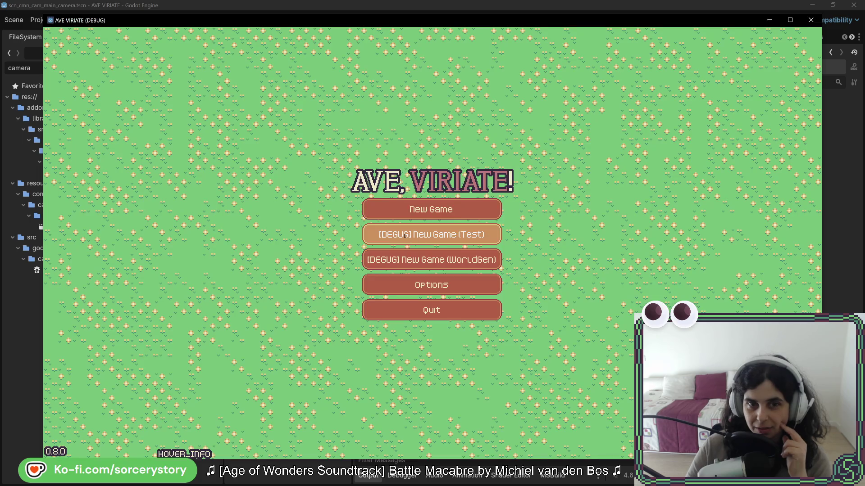
{"action": "left_click", "coordinate": [428, 210]}
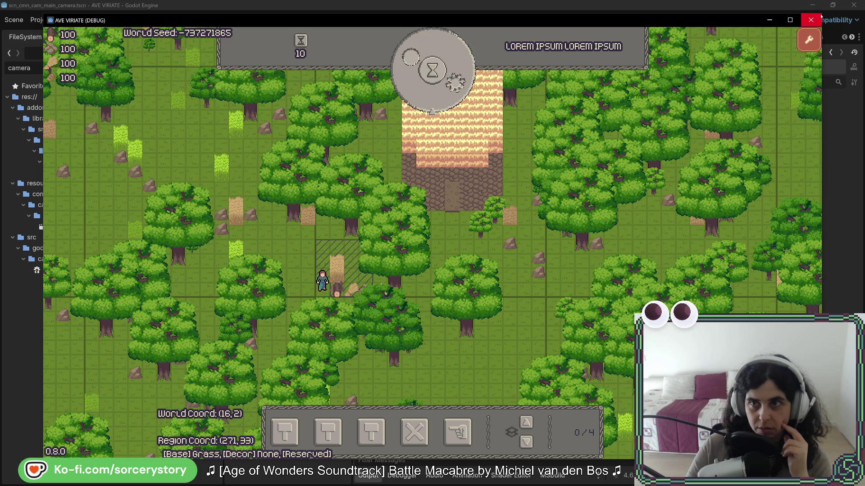
Restore the maximized game window to a smaller size so the editor shows behind it
{"action": "mouse_move", "coordinate": [496, 20]}
{"action": "left_mouse_down"}
{"action": "mouse_move", "coordinate": [297, 235]}
{"action": "mouse_move", "coordinate": [406, 169]}
{"action": "left_mouse_up"}
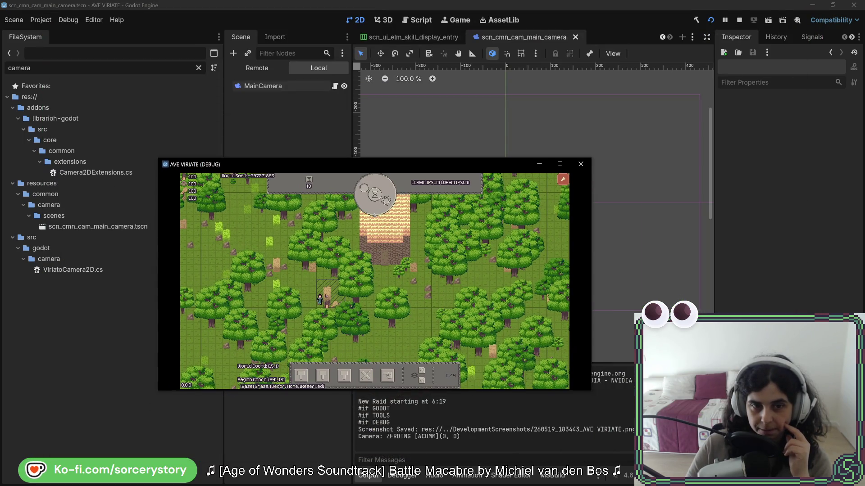